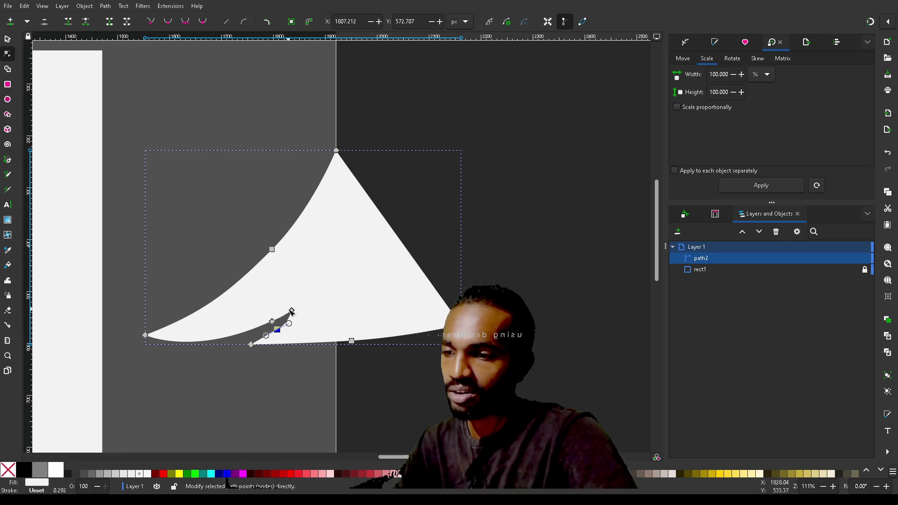
Reshape the hook's end and tip nodes and flatten the curve along the tier's bottom
left_click_drag(292, 312, 257, 337)
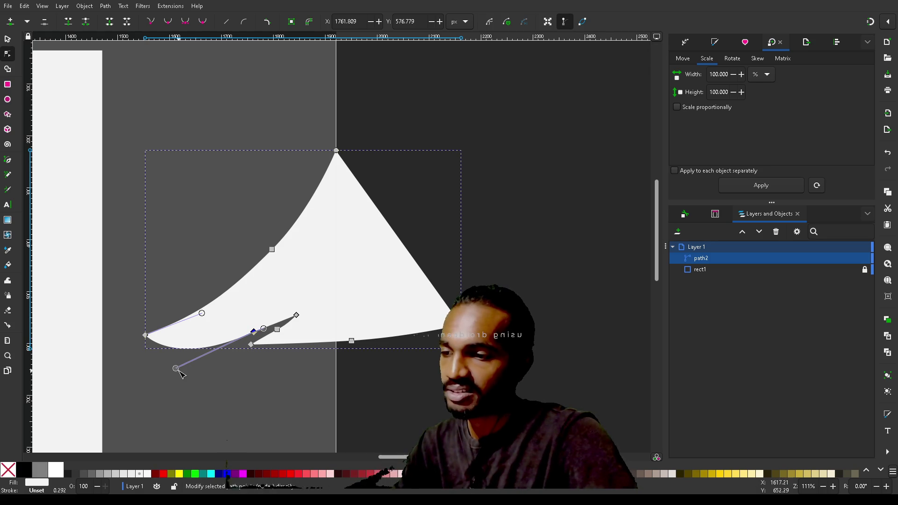
left_click_drag(179, 369, 190, 359)
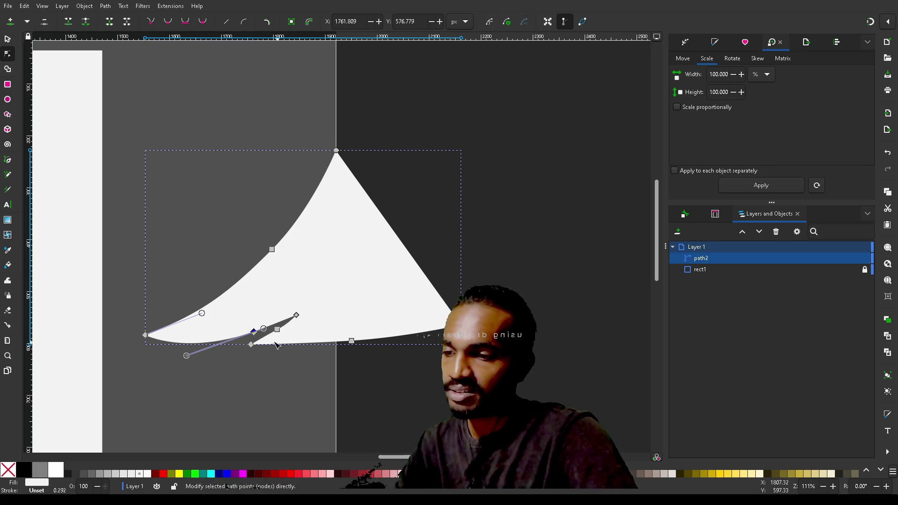
left_click(252, 346)
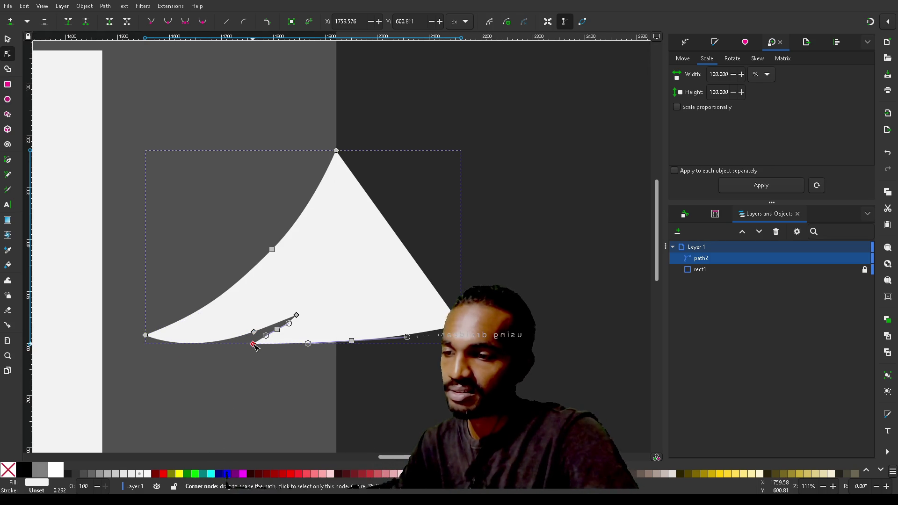
left_click(279, 331)
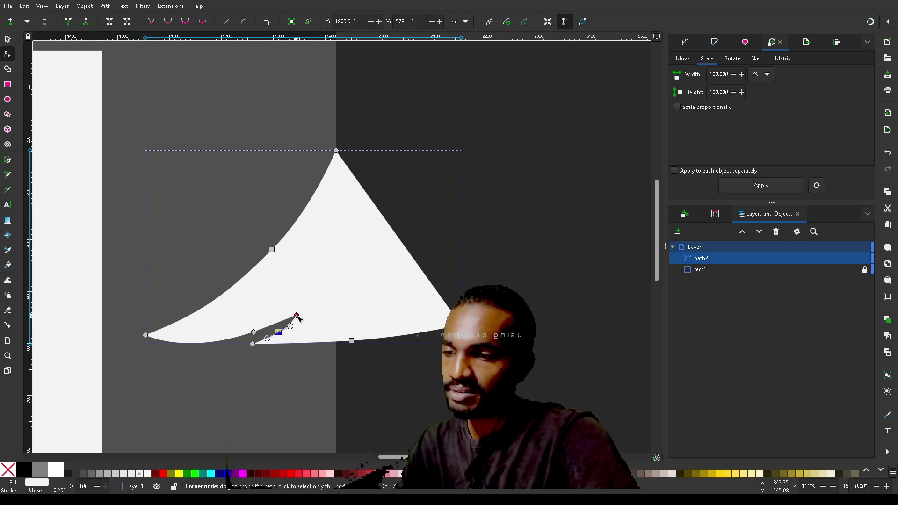
mouse_move(298, 317)
left_mouse_down()
mouse_move(245, 350)
mouse_move(276, 335)
mouse_move(266, 337)
left_mouse_up()
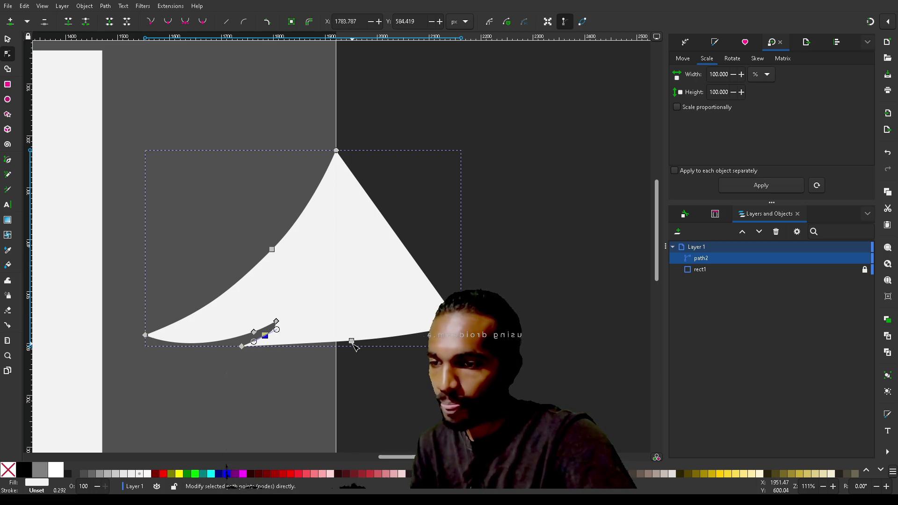
left_click_drag(353, 342, 307, 358)
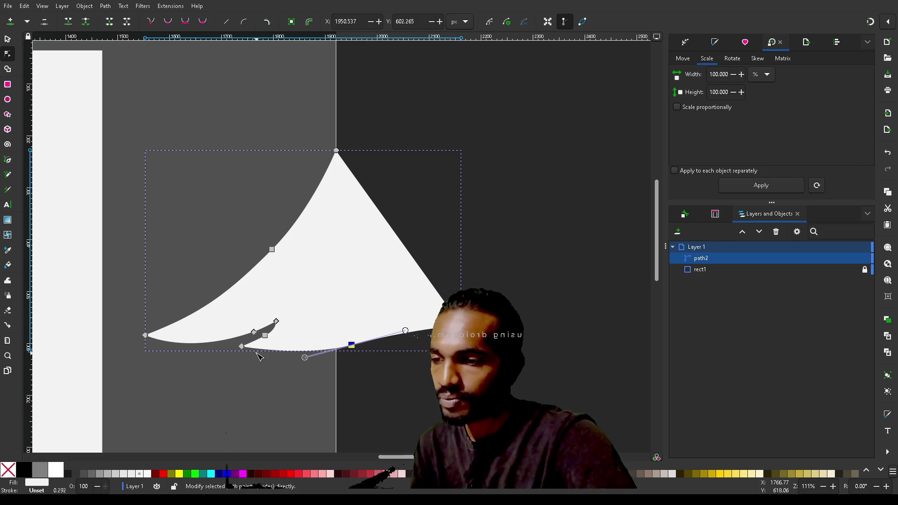
left_click_drag(245, 349, 249, 352)
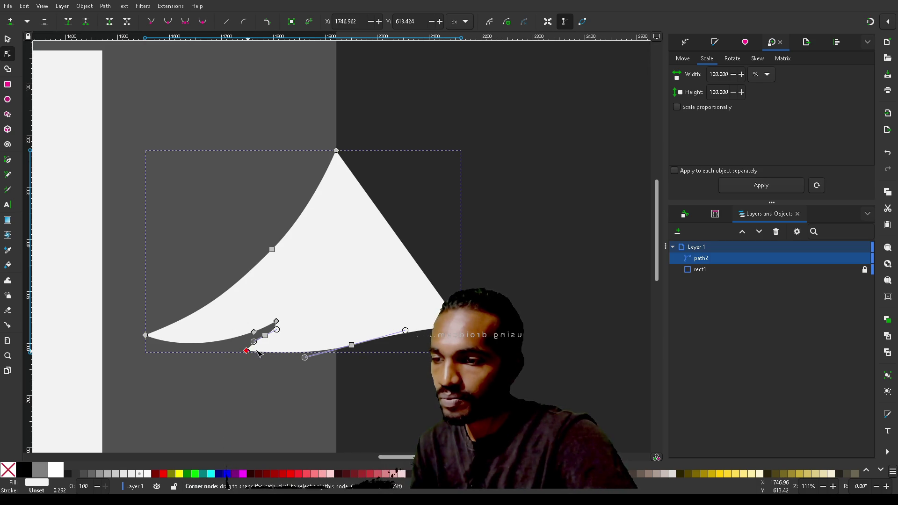
Raise the bottom-edge node and hook tip together by about 7 px, then deselect
left_click(353, 346)
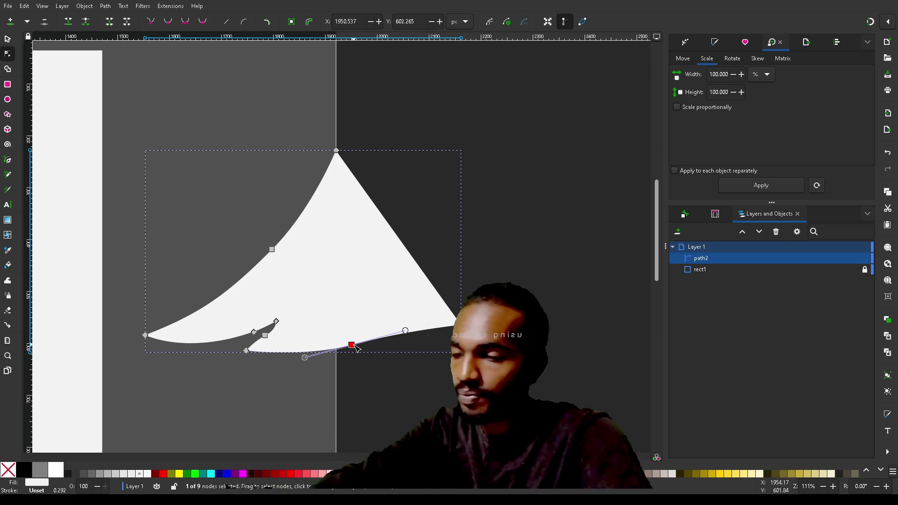
left_click(248, 352, "shift")
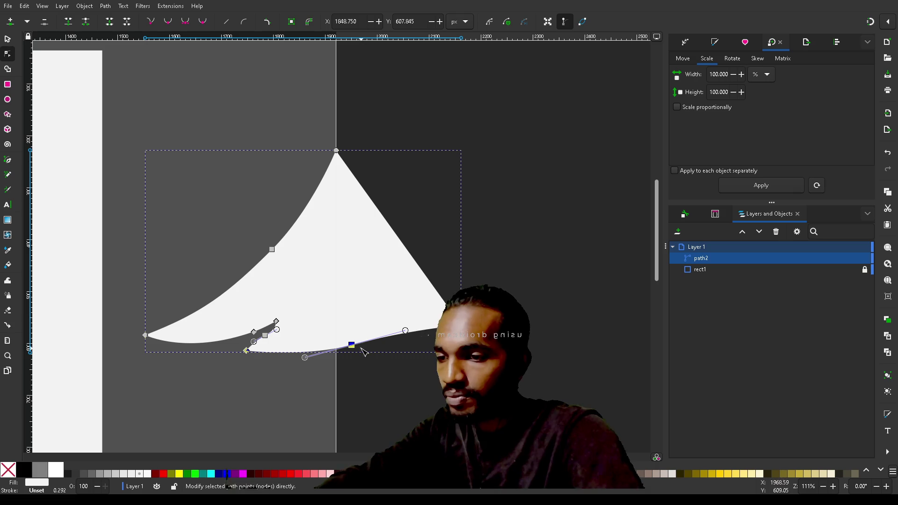
mouse_move(354, 348)
left_mouse_down()
mouse_move(344, 332)
mouse_move(347, 349)
mouse_move(387, 354)
left_mouse_up()
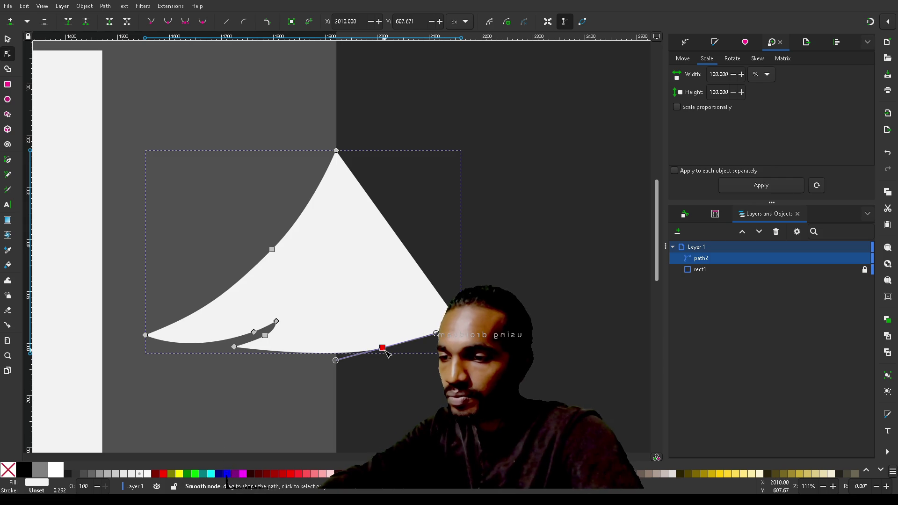
key("Escape")
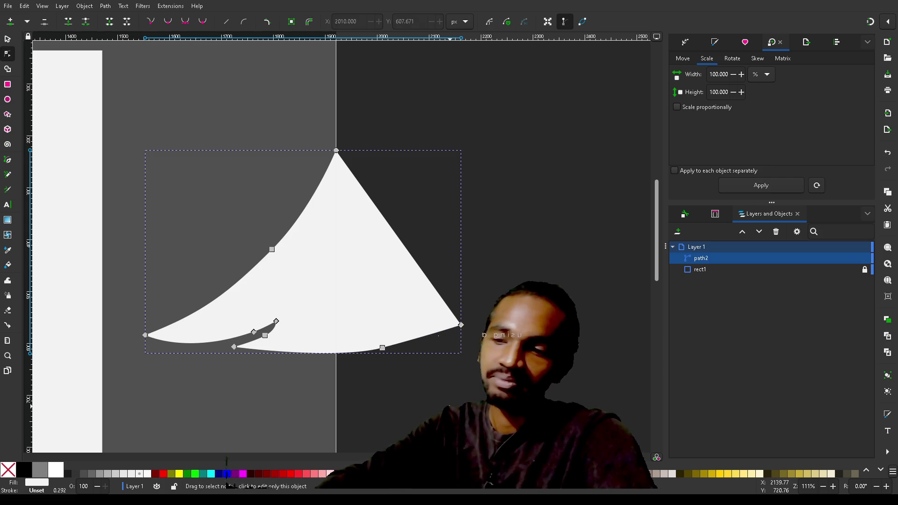
Reselect the white tier and shift its bottom hook node slightly right
scroll(451, 407, "down", 1, "ctrl")
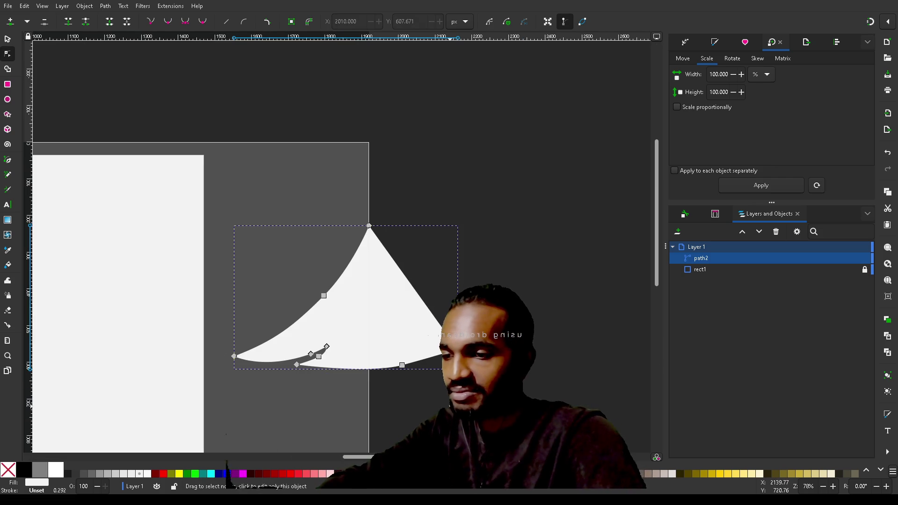
scroll(342, 243, "left", 10)
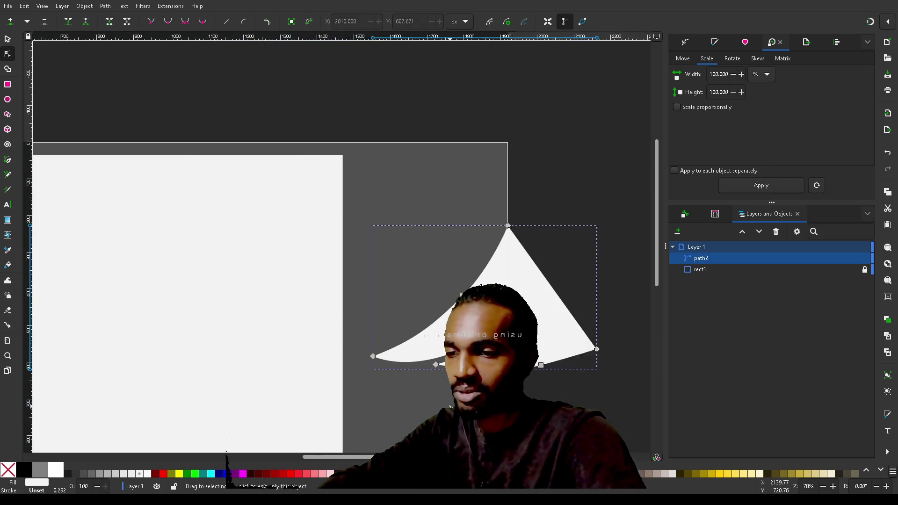
scroll(341, 243, "right", 1)
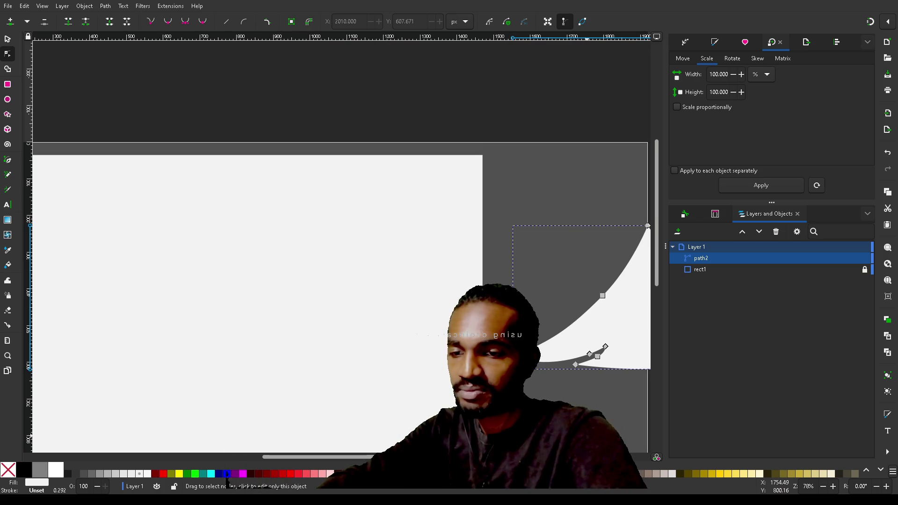
left_click(593, 439)
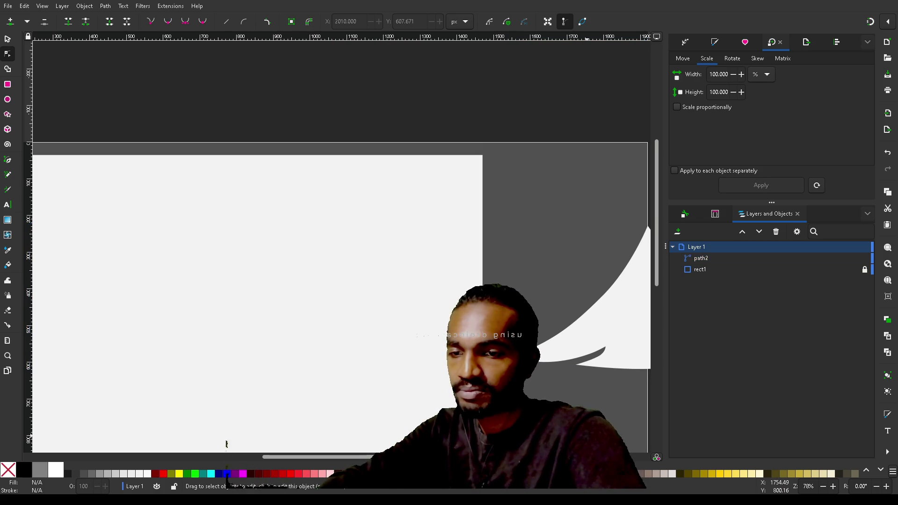
left_click(604, 307)
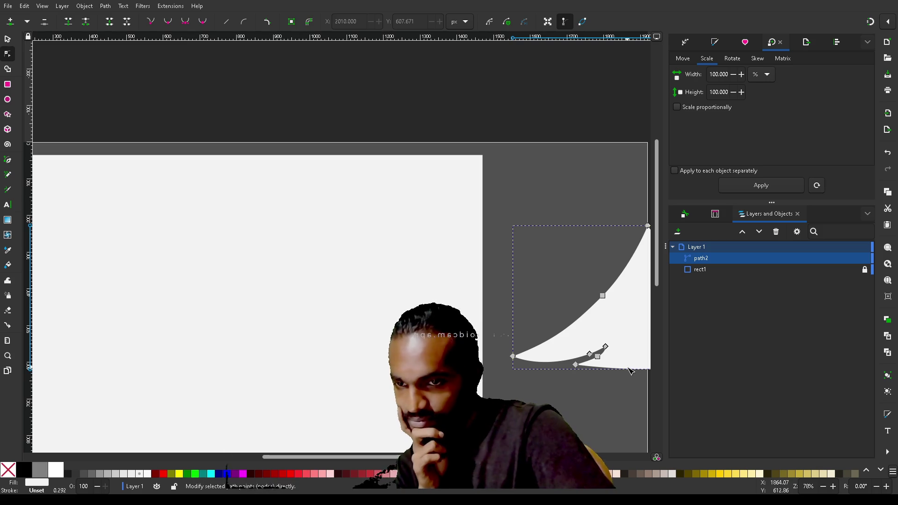
mouse_move(575, 364)
left_mouse_down()
mouse_move(579, 371)
mouse_move(570, 369)
left_mouse_up()
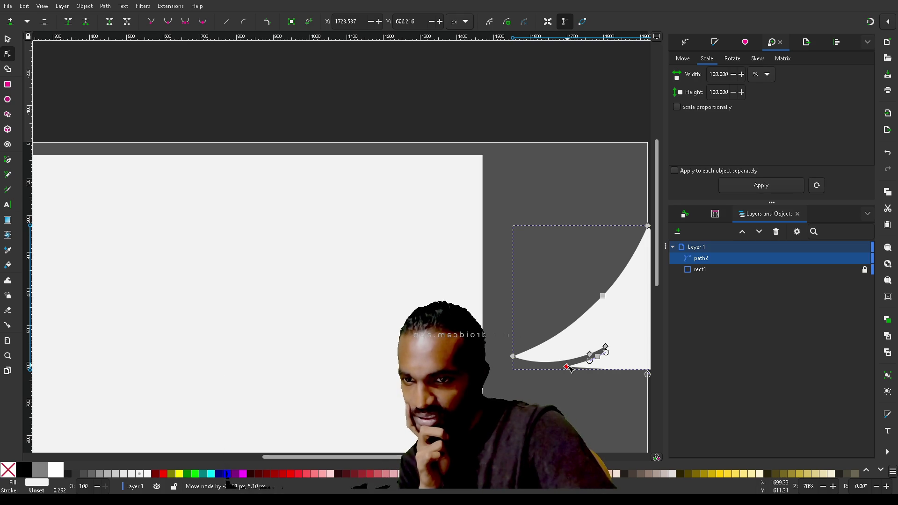
left_click_drag(569, 368, 570, 368)
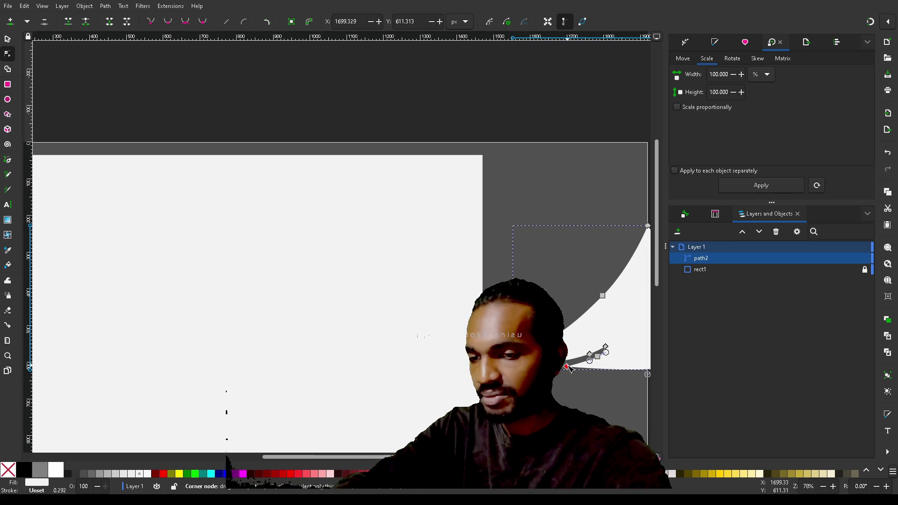
left_click_drag(569, 368, 582, 366)
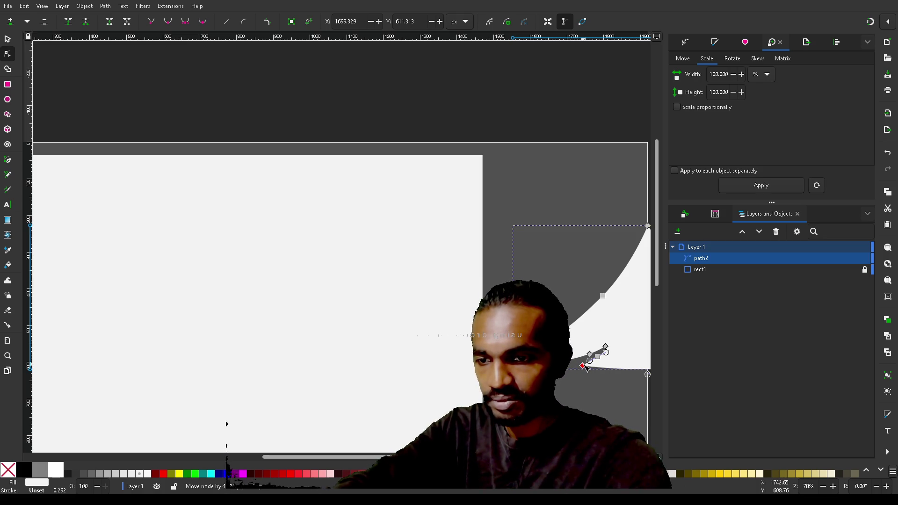
left_click_drag(585, 367, 585, 368)
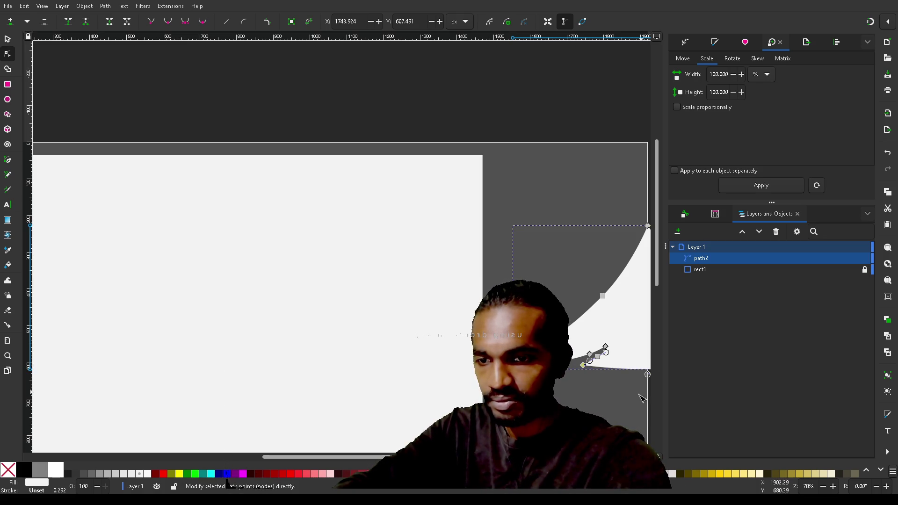
Move the tier's bottom-right node up and lower the bottom edge slightly
scroll(617, 400, "right", 2)
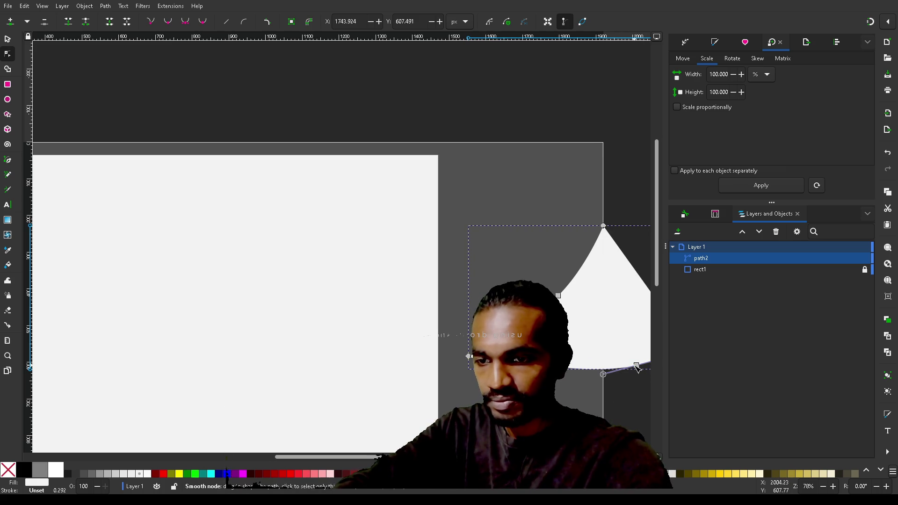
mouse_move(635, 365)
left_mouse_down()
mouse_move(642, 352)
mouse_move(599, 384)
mouse_move(627, 374)
mouse_move(629, 386)
mouse_move(636, 381)
mouse_move(637, 352)
left_mouse_up()
left_click_drag(534, 369, 532, 371)
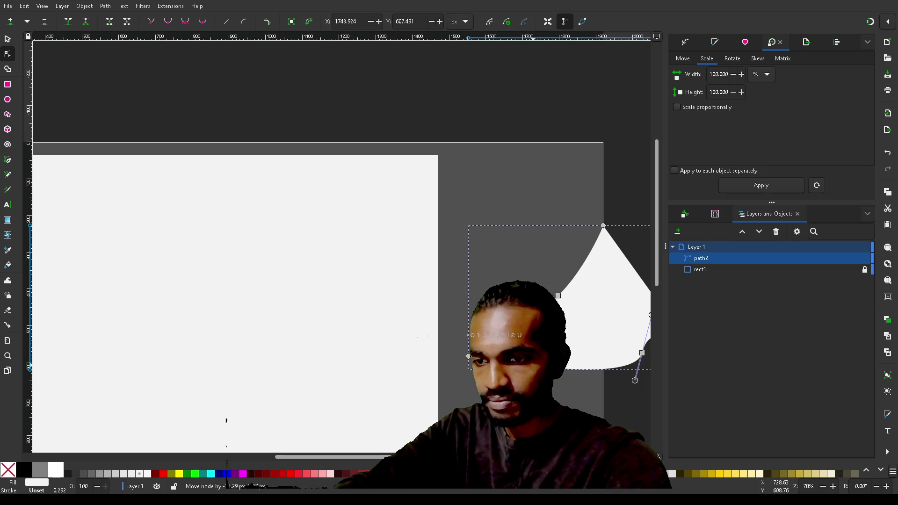
scroll(578, 353, "up", 4, "ctrl")
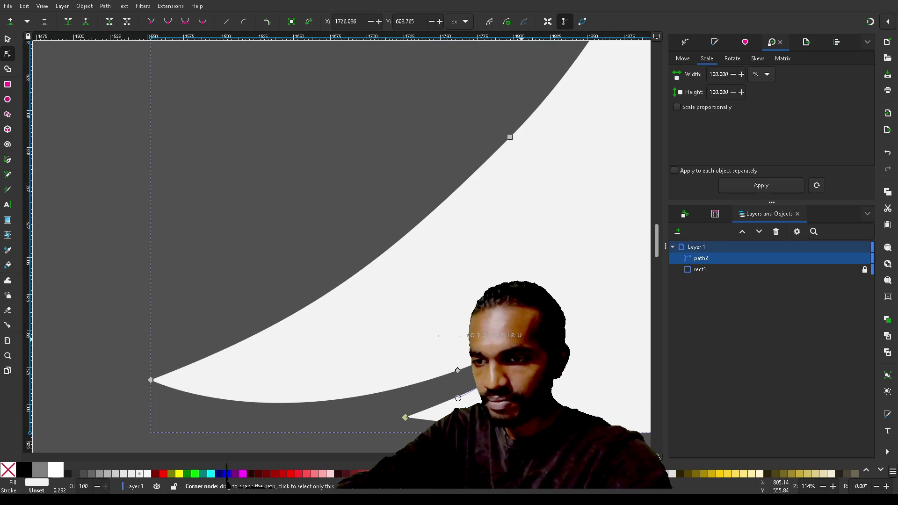
Adjust the hook's nodes and handles, moving its tip out and back
left_click_drag(524, 340, 529, 351)
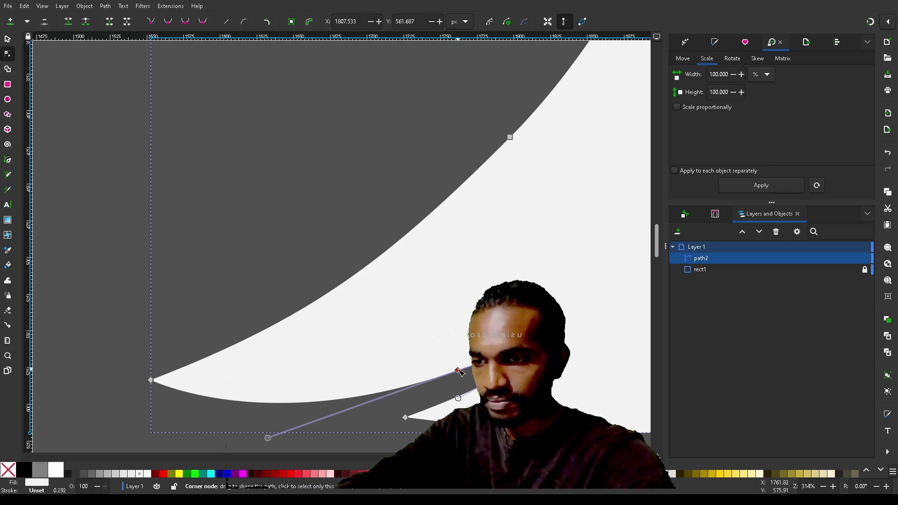
left_click_drag(458, 372, 462, 375)
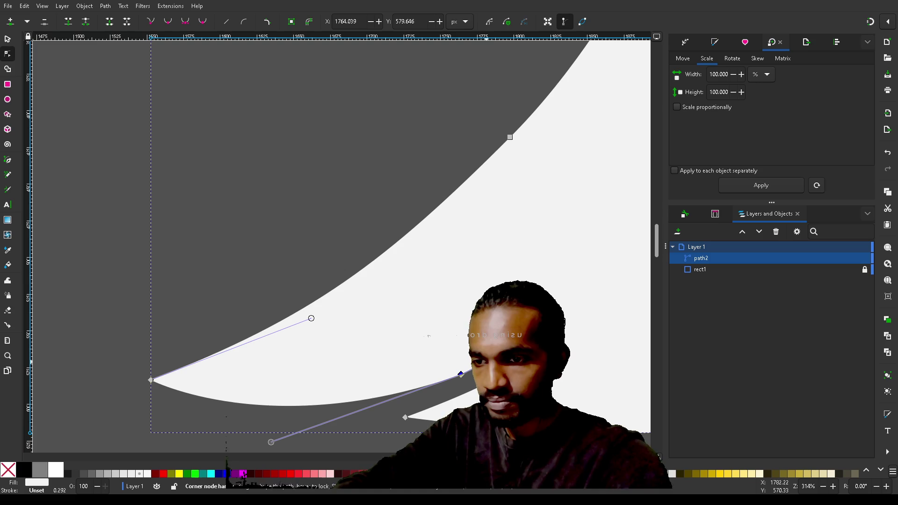
left_click_drag(524, 348, 513, 350)
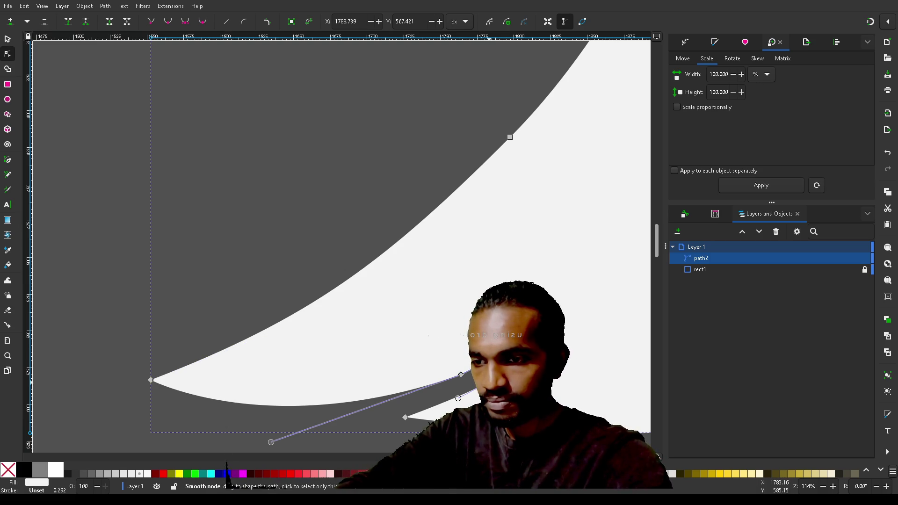
left_click(490, 387)
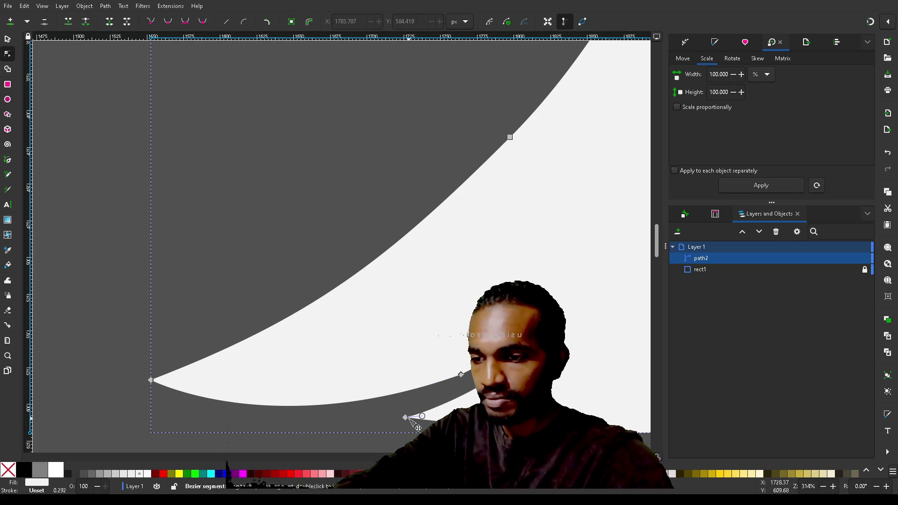
left_click_drag(408, 421, 381, 426)
left_click(496, 357)
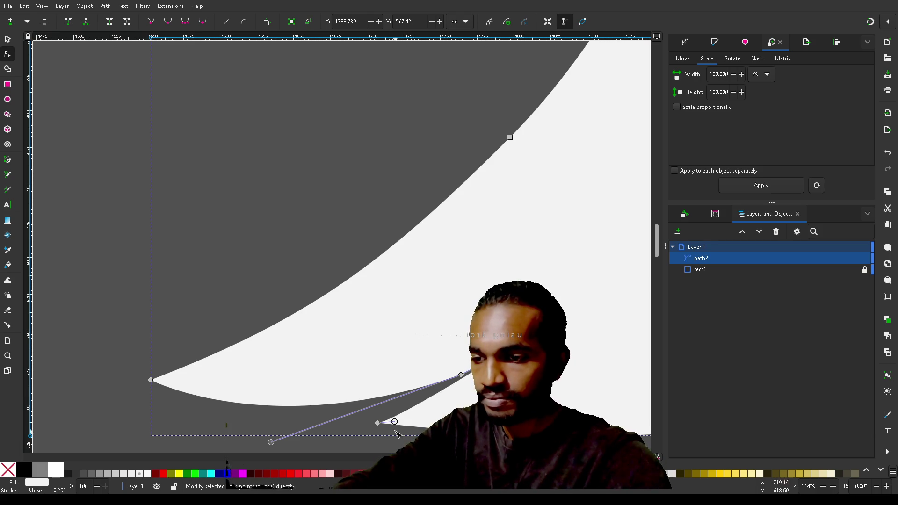
mouse_move(379, 427)
left_mouse_down()
mouse_move(407, 420)
mouse_move(396, 420)
left_mouse_up()
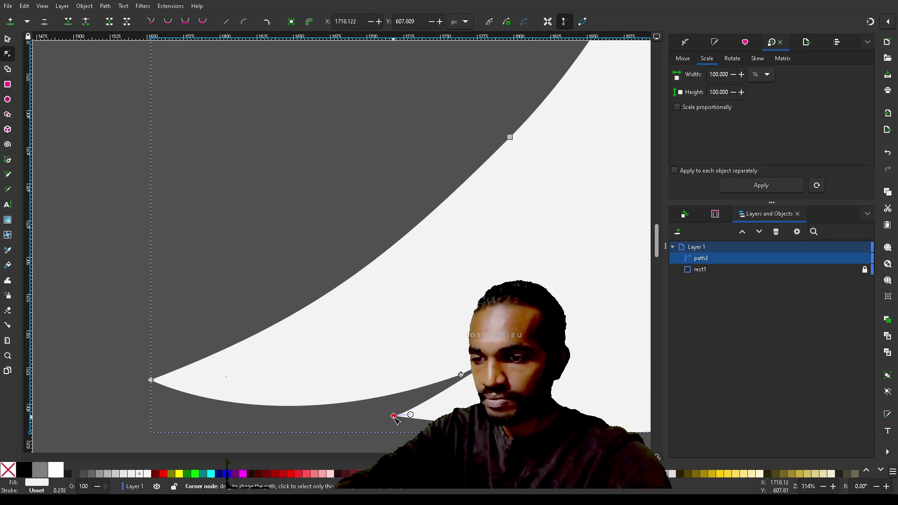
Insert a new node on the hook's curve and delete an unwanted tail node
double_click(452, 386)
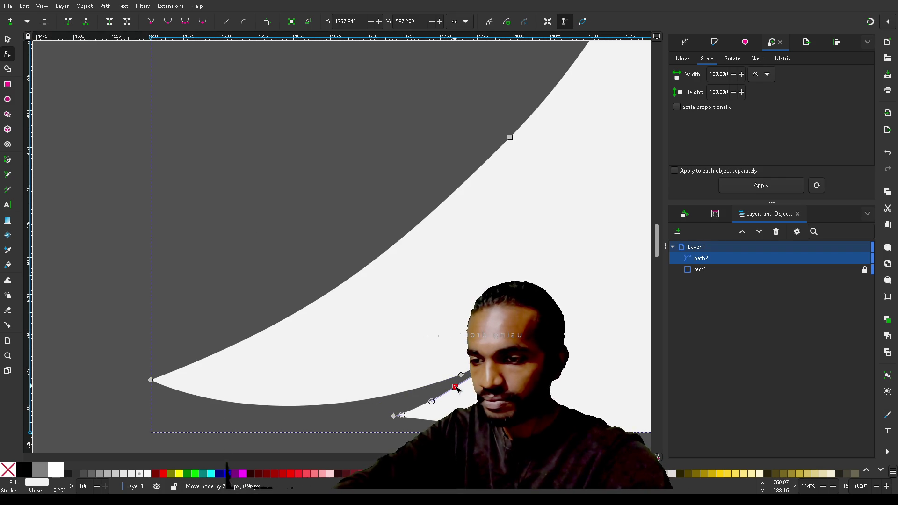
left_click_drag(460, 389, 460, 389)
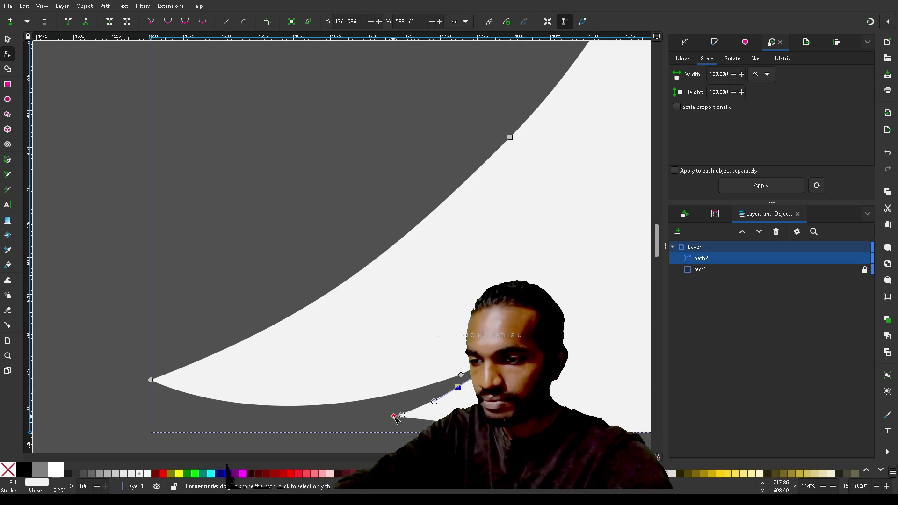
key("Delete")
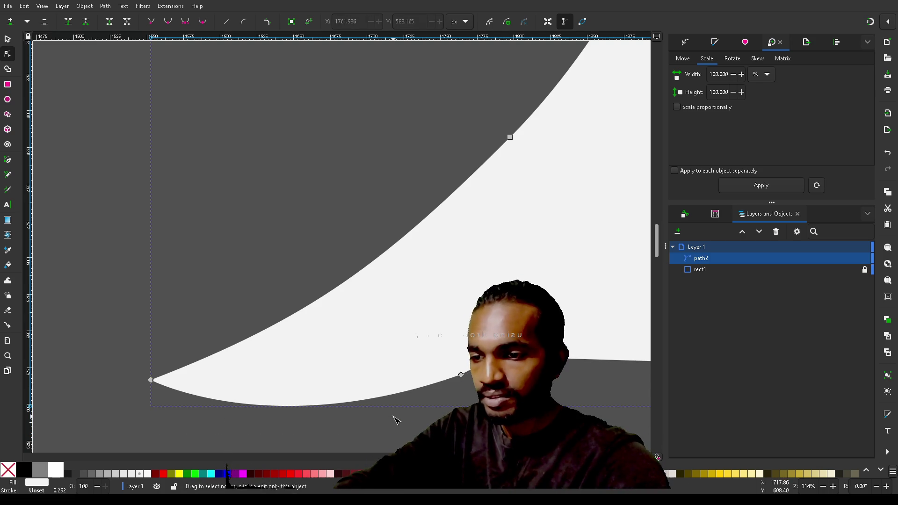
Delete another extra node and pull the bottom node right to reshape the curve
left_click_drag(582, 360, 592, 353)
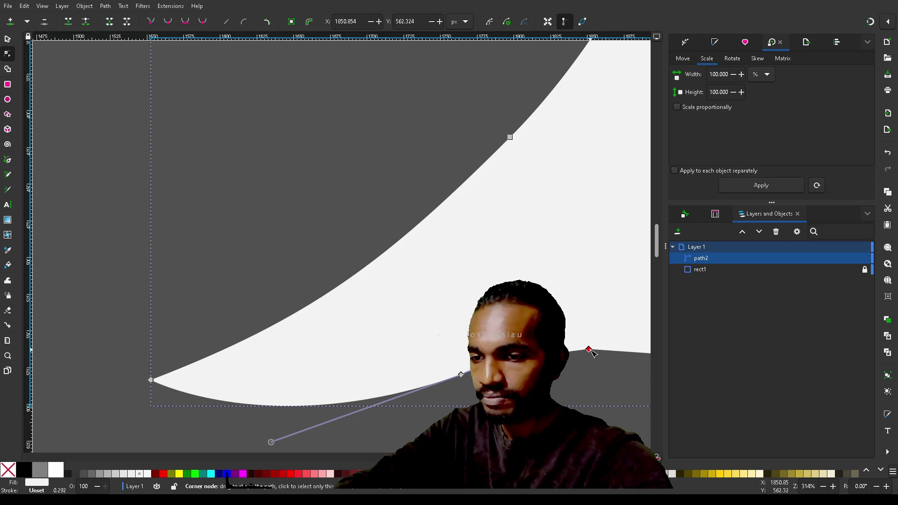
key("Delete")
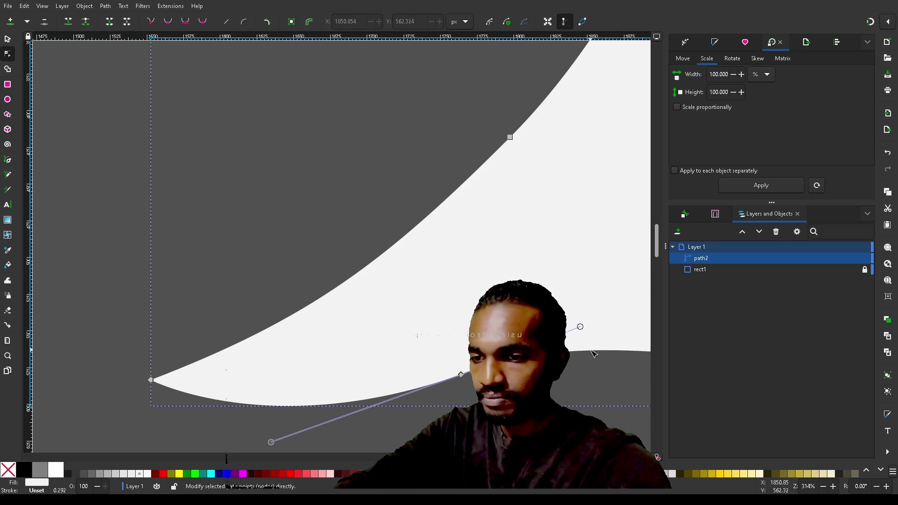
mouse_move(463, 377)
left_mouse_down()
mouse_move(643, 380)
mouse_move(584, 388)
mouse_move(526, 376)
left_mouse_up()
Select all the path's nodes and shift the whole path about 70 px left
key("ctrl+a")
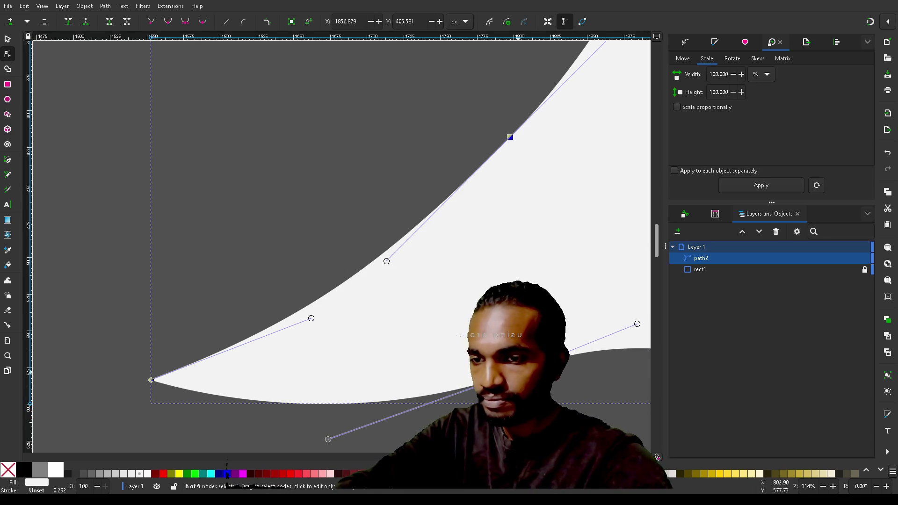
scroll(587, 394, "right", 8)
scroll(587, 394, "left", 5)
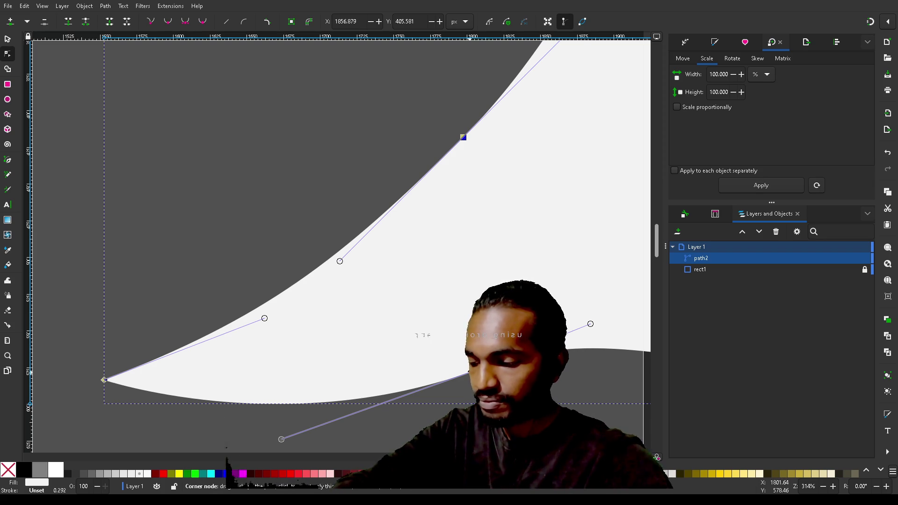
mouse_move(471, 371)
left_mouse_down()
mouse_move(429, 362)
mouse_move(445, 366)
mouse_move(438, 373)
left_mouse_up()
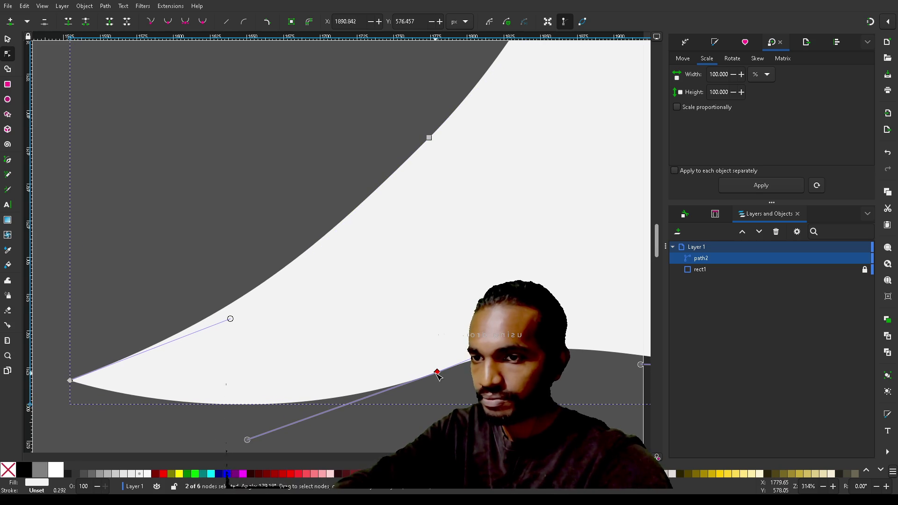
scroll(496, 387, "down", 3, "ctrl")
scroll(472, 384, "up", 1)
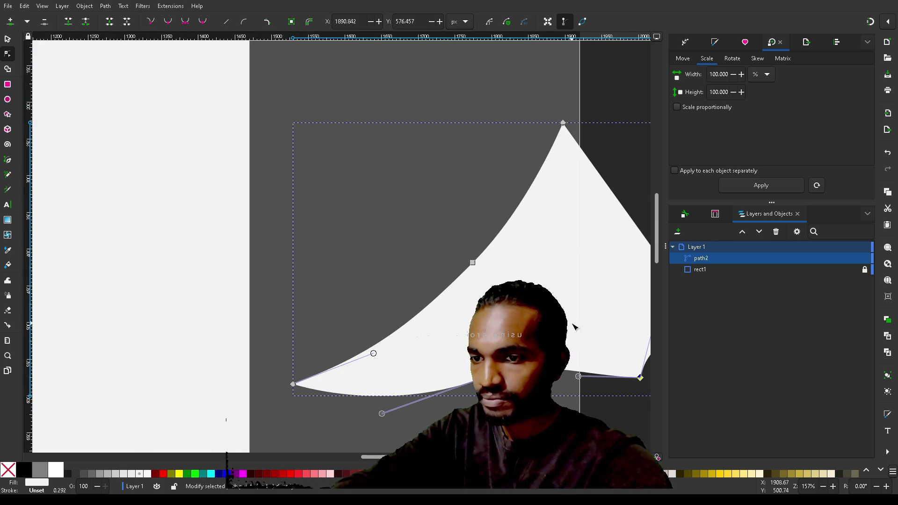
Nudge the left curve's middle node, then move the whole tier about 22 px right
left_click(579, 319)
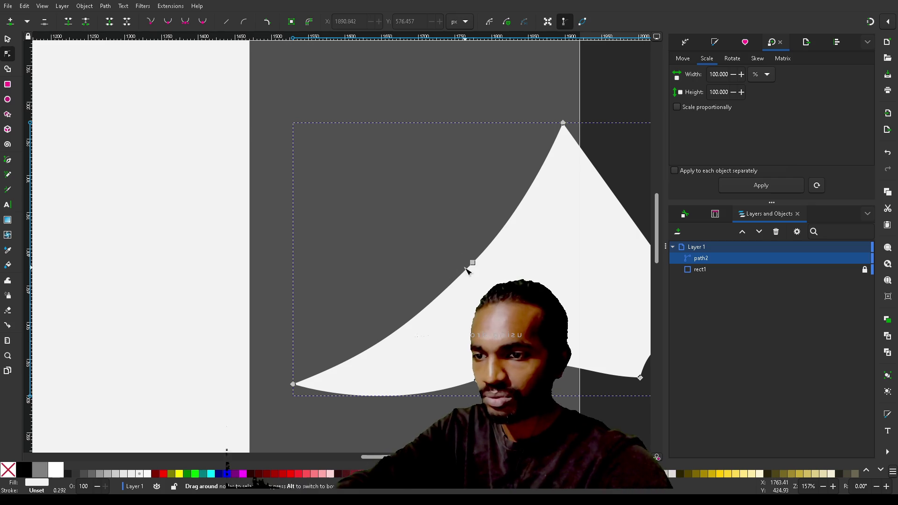
mouse_move(473, 265)
left_mouse_down()
mouse_move(510, 258)
mouse_move(477, 265)
left_mouse_up()
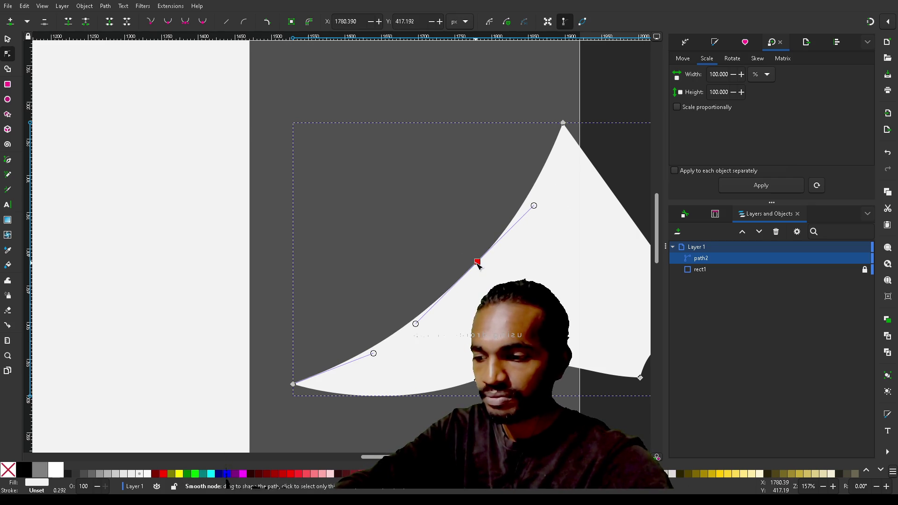
key("s")
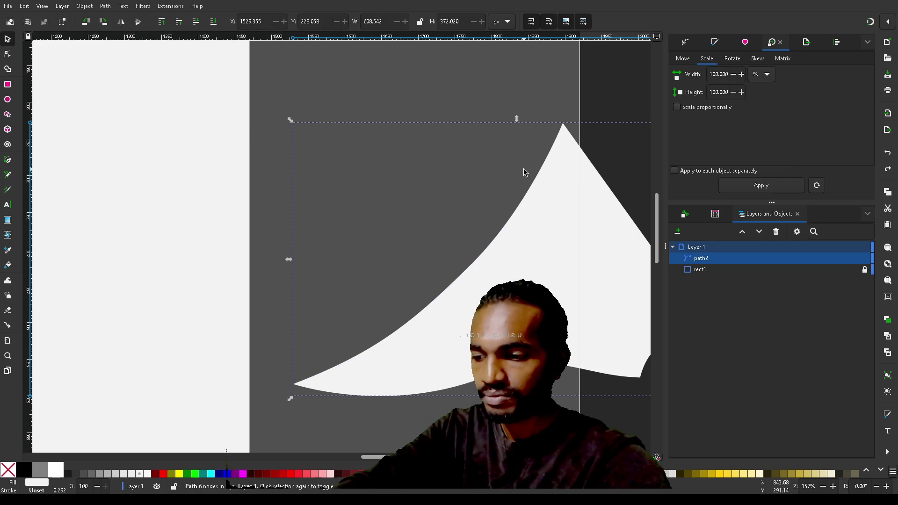
left_click_drag(536, 299, 555, 297)
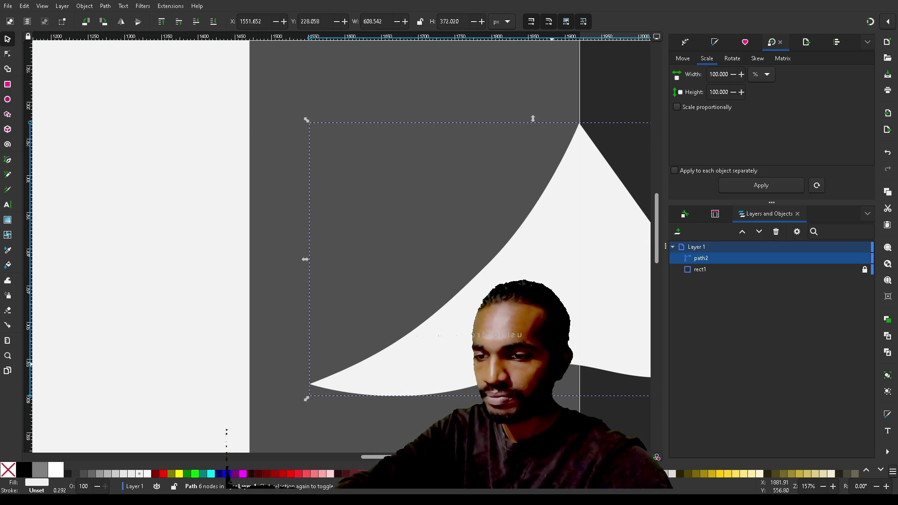
Add a node on the tier's bottom segment and move it left and down
key("n")
left_click(498, 385)
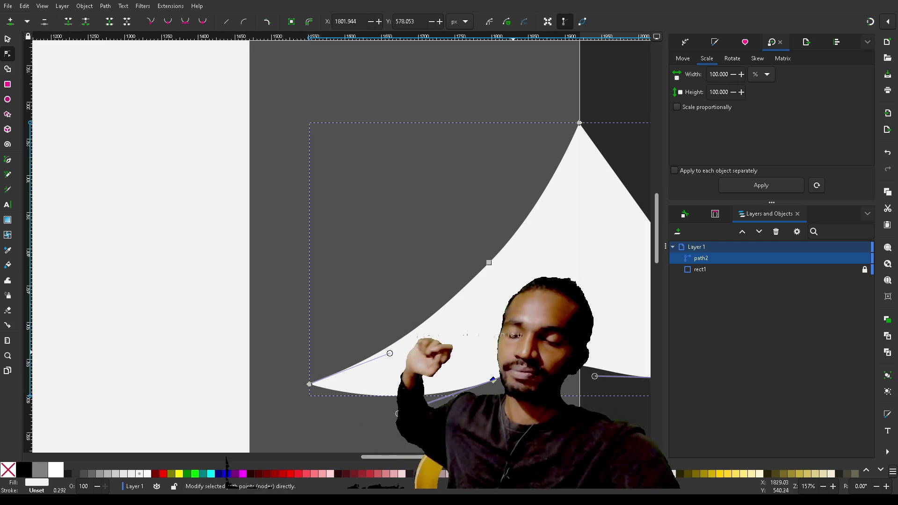
double_click(571, 365)
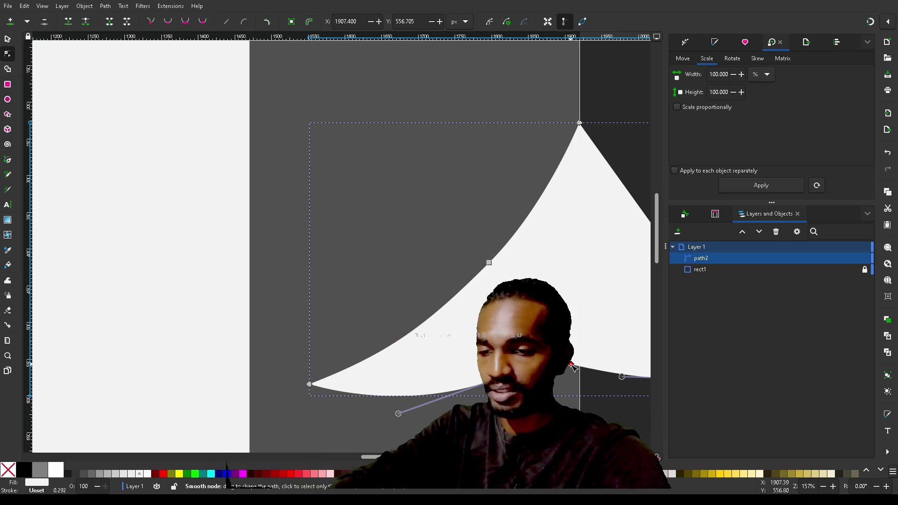
left_click_drag(571, 367, 525, 364)
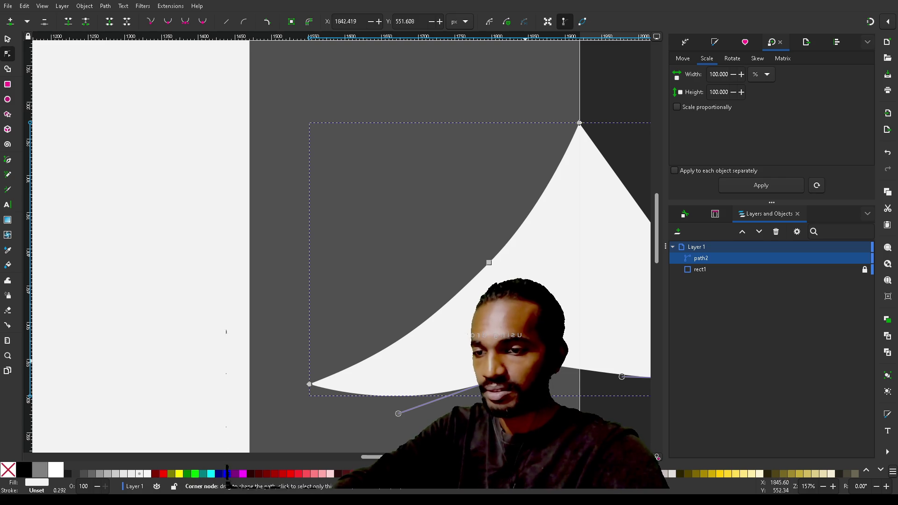
mouse_move(527, 364)
left_mouse_down()
mouse_move(542, 363)
mouse_move(503, 395)
left_mouse_up()
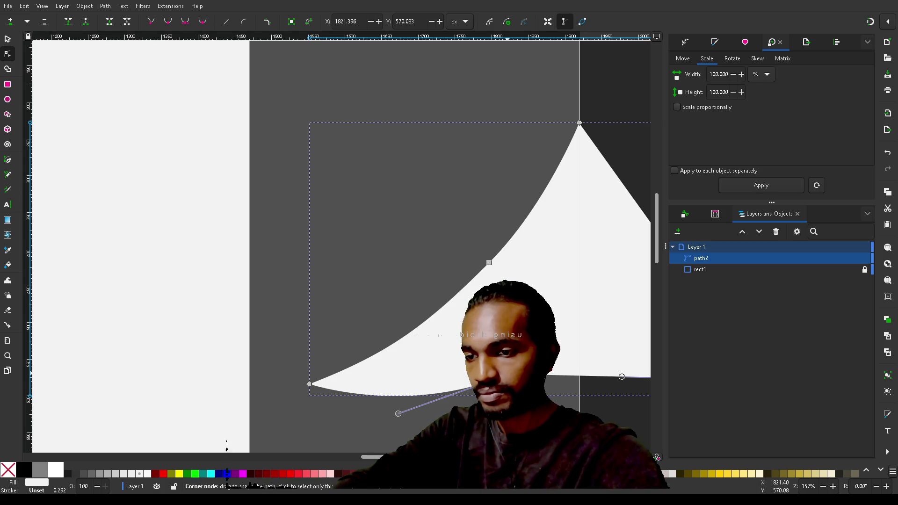
Drag the bottom-right node about 47 px down to carve a rounded notch
left_click(546, 377)
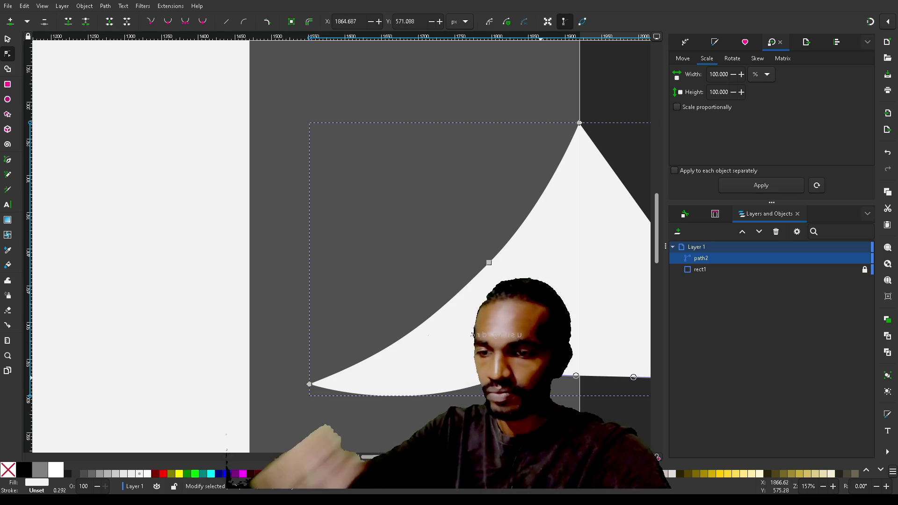
mouse_move(541, 377)
left_mouse_down()
mouse_move(508, 398)
mouse_move(486, 399)
mouse_move(540, 389)
mouse_move(509, 395)
left_mouse_up()
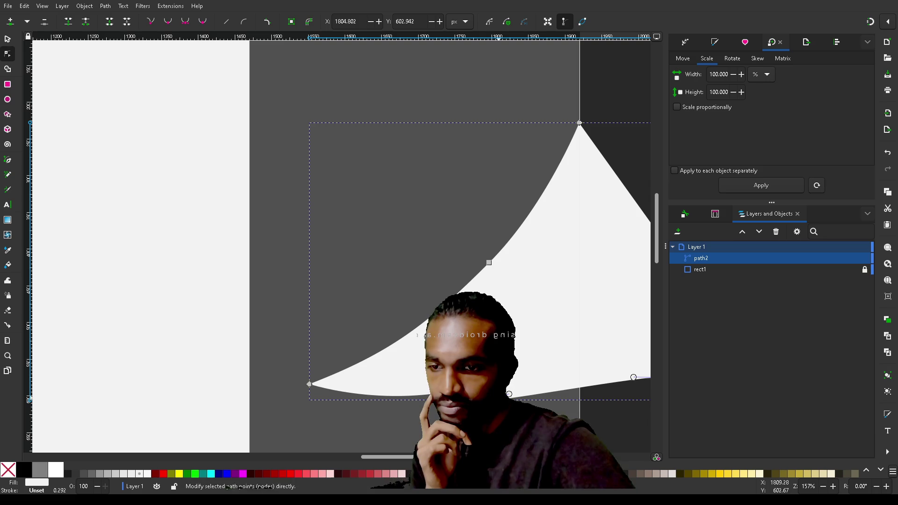
key("ctrl+z")
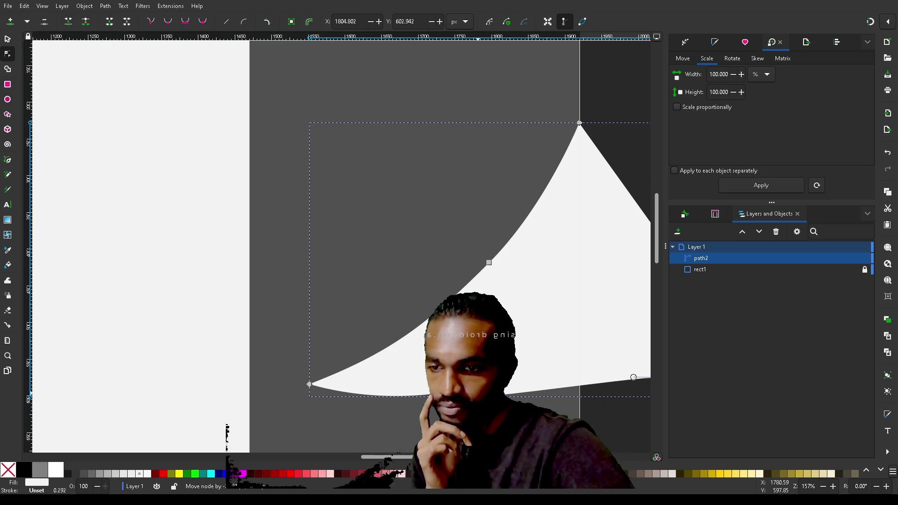
left_click(477, 395)
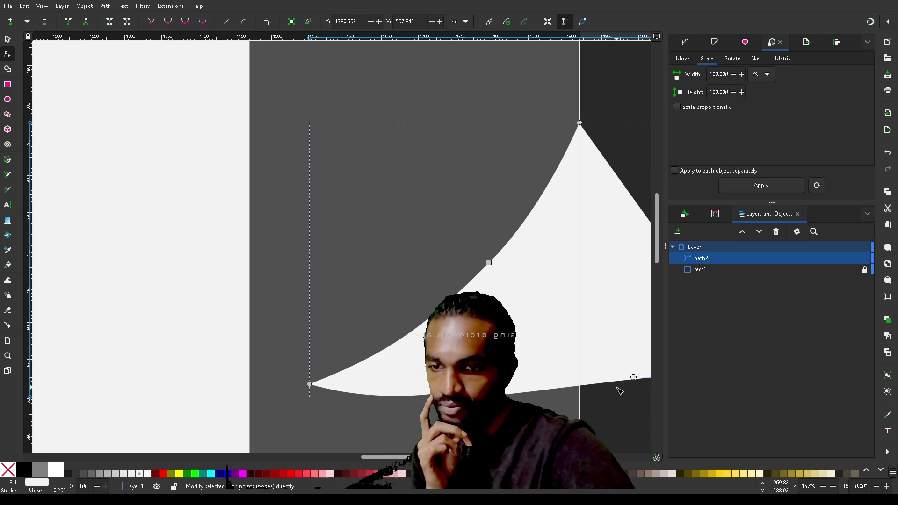
scroll(603, 409, "right", 3)
left_click_drag(587, 377, 591, 414)
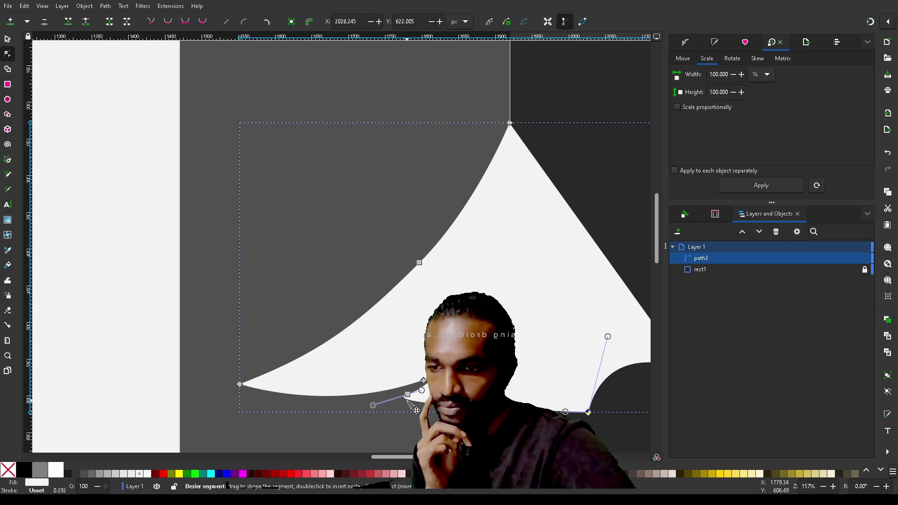
Insert a bottom node and bend the lower curve into a small pointed hook near X 1791, Y 590
double_click(410, 400)
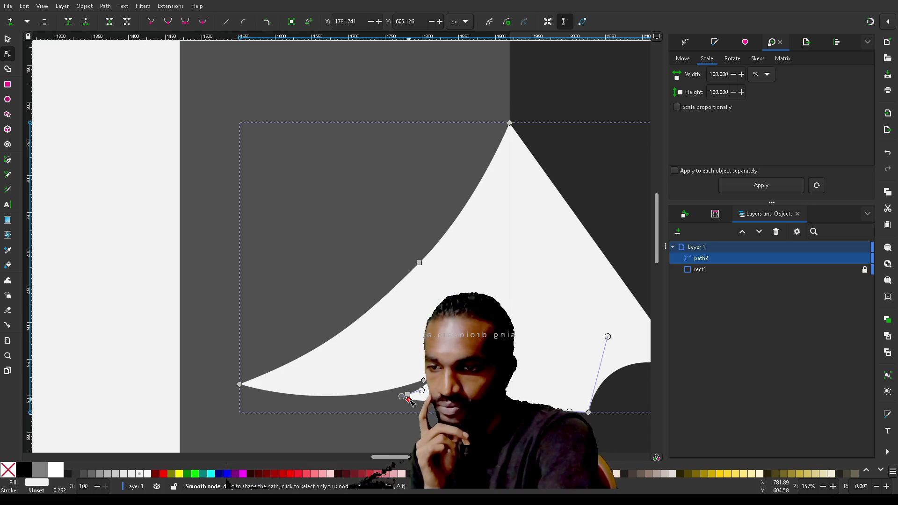
left_click_drag(409, 399, 390, 401)
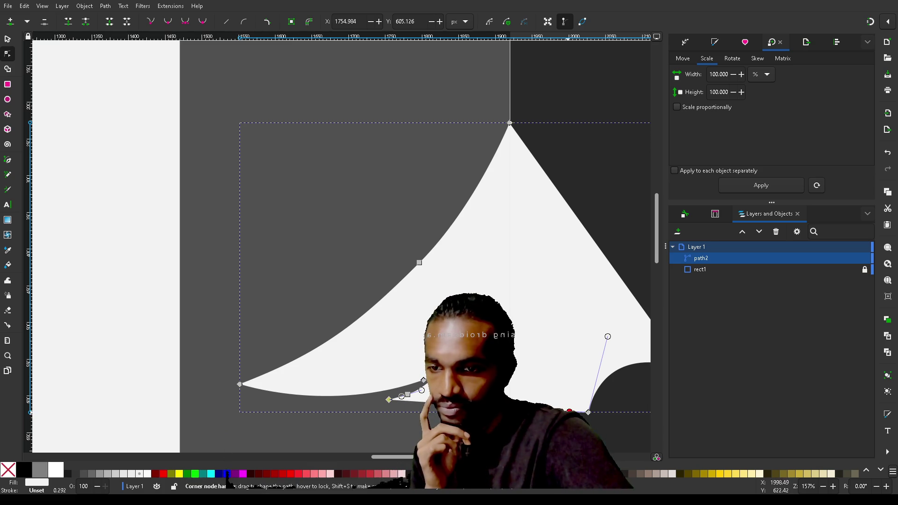
mouse_move(569, 410)
left_mouse_down()
mouse_move(492, 424)
mouse_move(491, 412)
left_mouse_up()
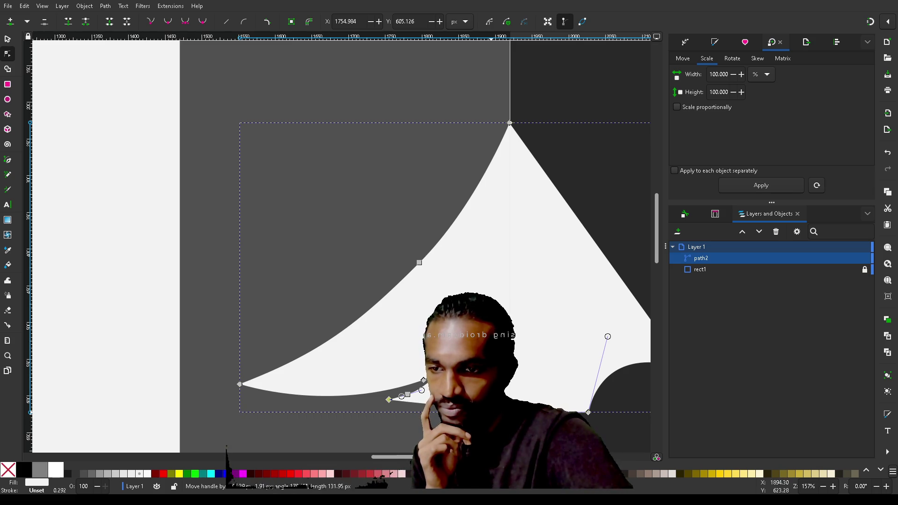
left_click_drag(588, 412, 588, 406)
left_click_drag(497, 408, 493, 422)
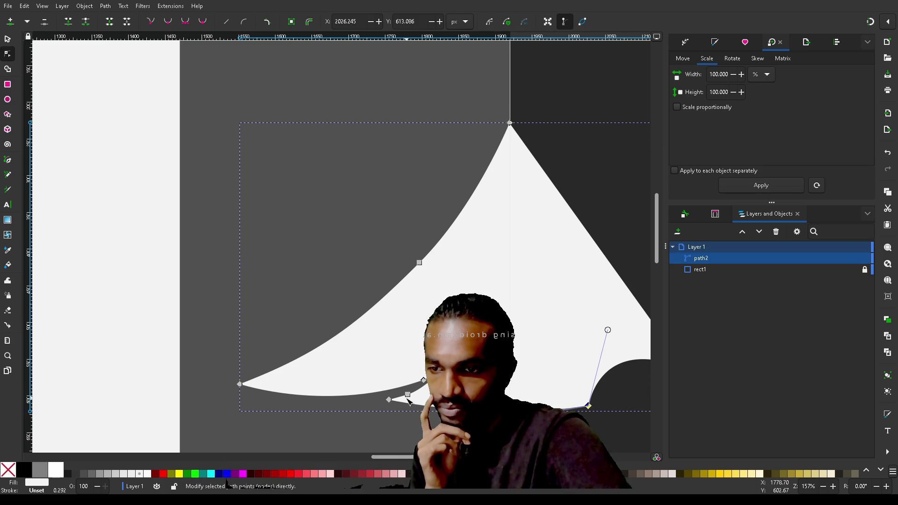
left_click_drag(407, 394, 414, 392)
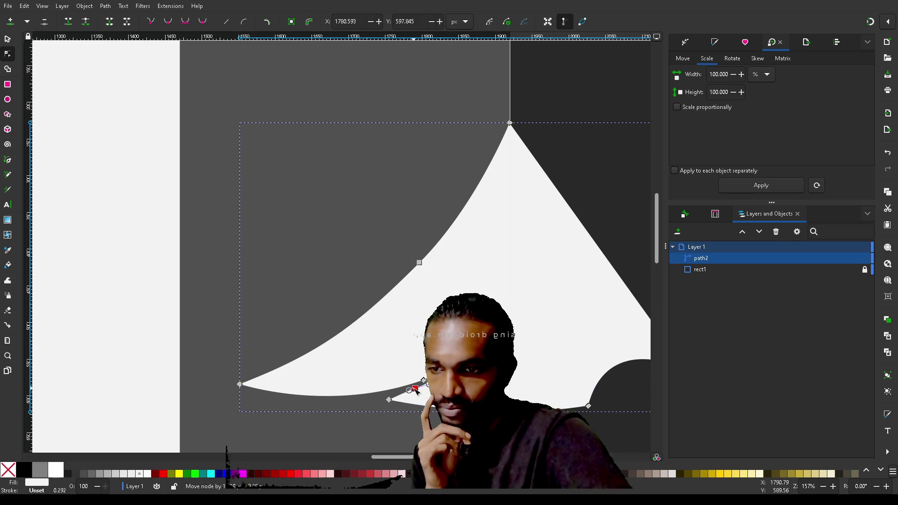
left_click_drag(416, 390, 416, 390)
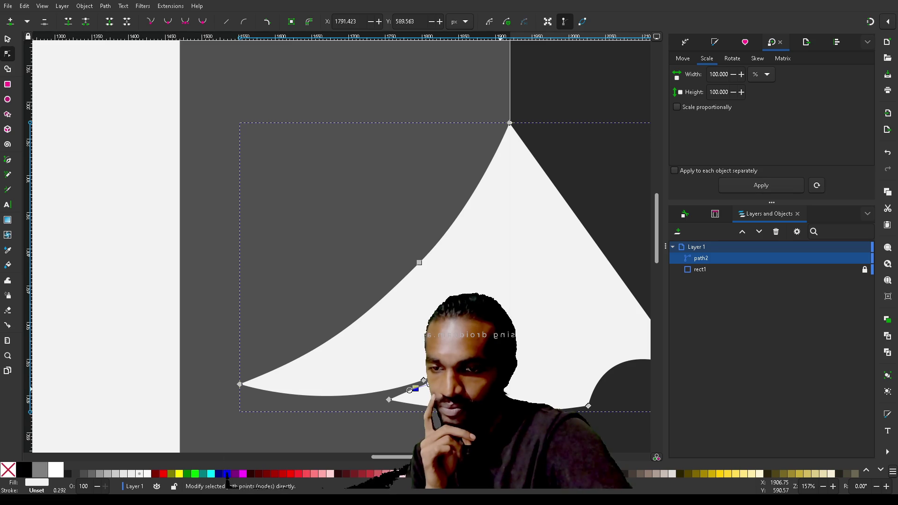
scroll(503, 390, "down", 3, "ctrl")
Pull the right corner node's handle down-right so the bottom sweeps smoothly without the notch
scroll(503, 391, "up", 2, "ctrl")
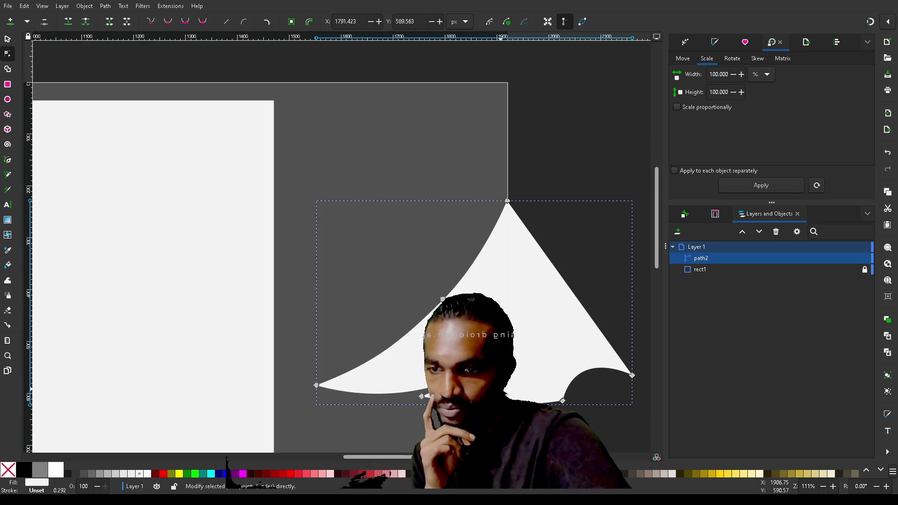
left_click(633, 375)
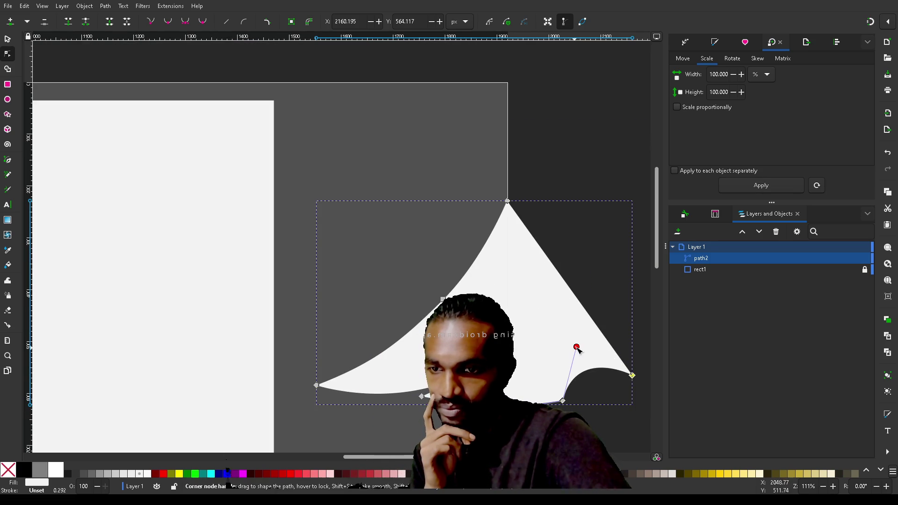
mouse_move(577, 347)
left_mouse_down()
mouse_move(615, 364)
mouse_move(633, 409)
mouse_move(616, 399)
left_mouse_up()
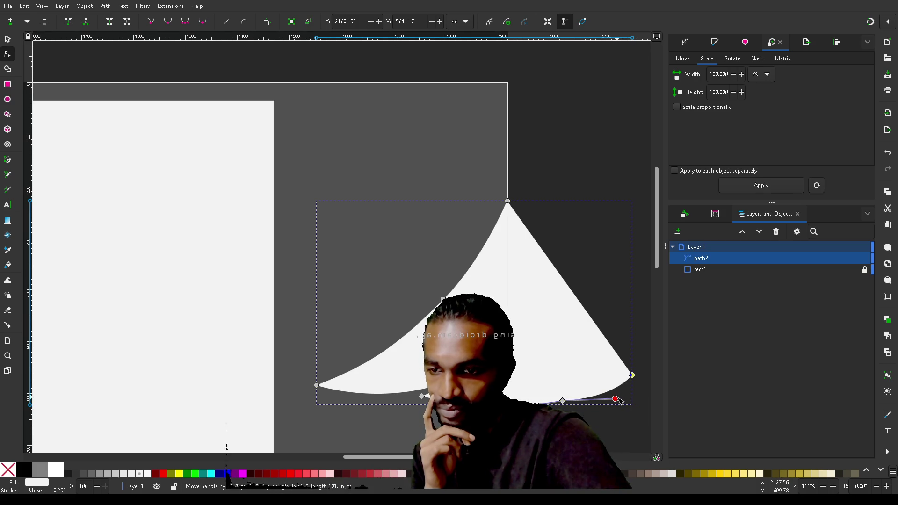
key("Escape")
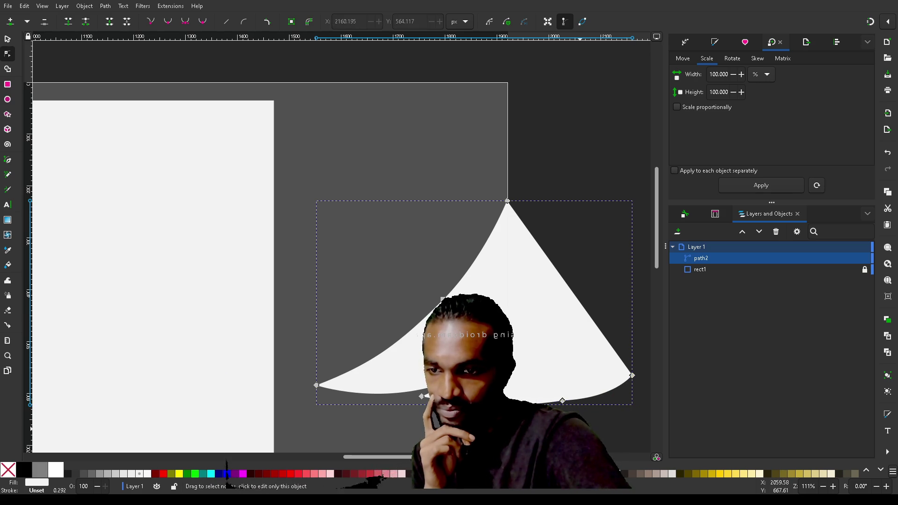
key("Escape")
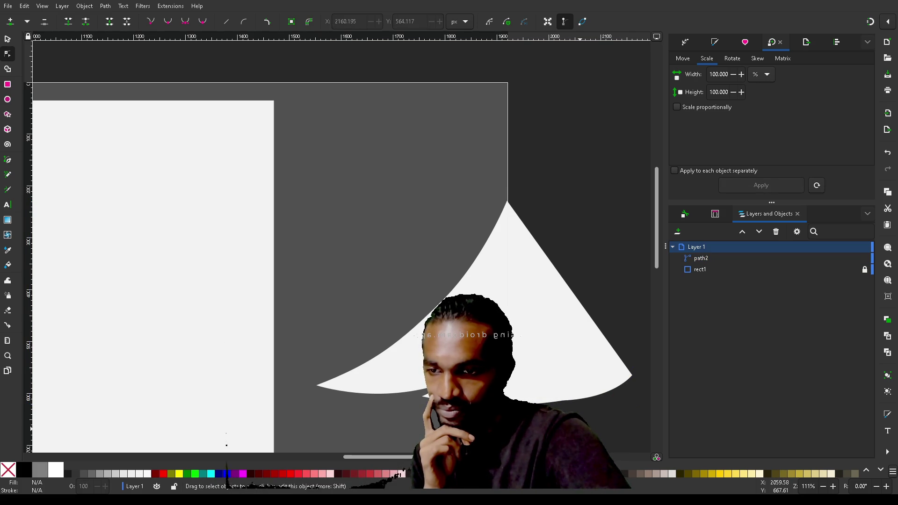
left_click(448, 389)
scroll(448, 390, "up", 2)
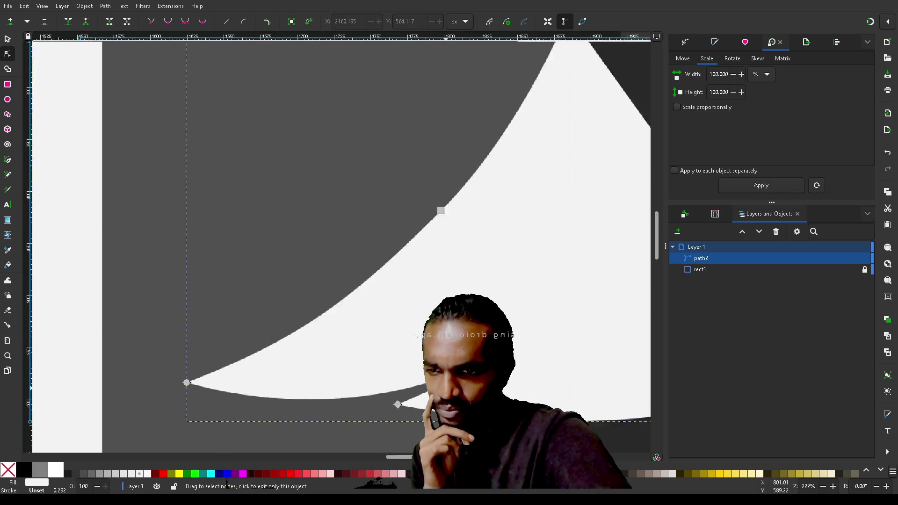
Adjust the spike's upper-edge handle and pull the smooth node in to shorten the spike into a hook
scroll(448, 390, "up", 6)
scroll(446, 388, "down", 1)
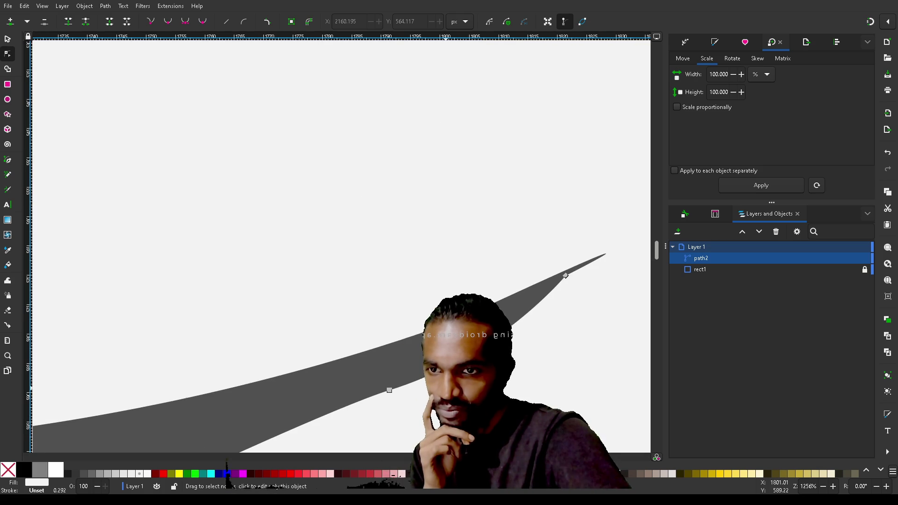
left_click(566, 277)
scroll(484, 352, "down", 2)
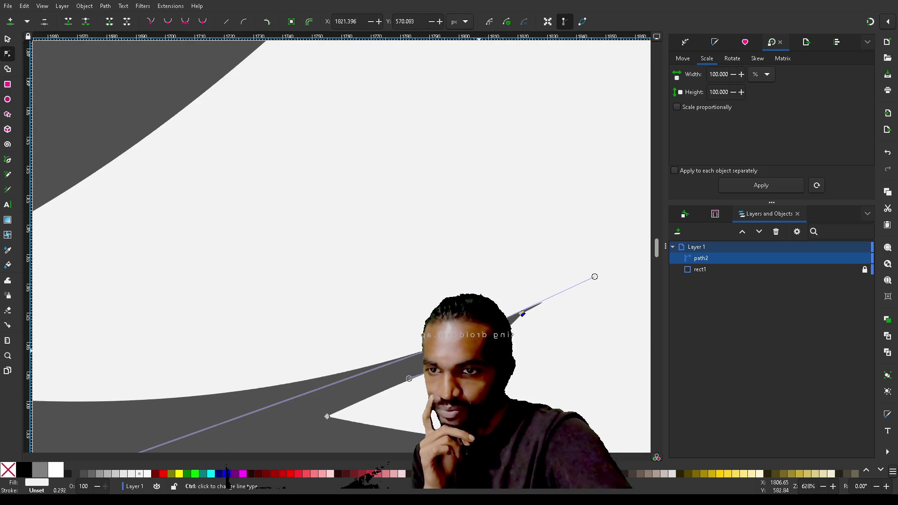
mouse_move(594, 277)
left_mouse_down()
mouse_move(529, 297)
mouse_move(491, 331)
left_mouse_up()
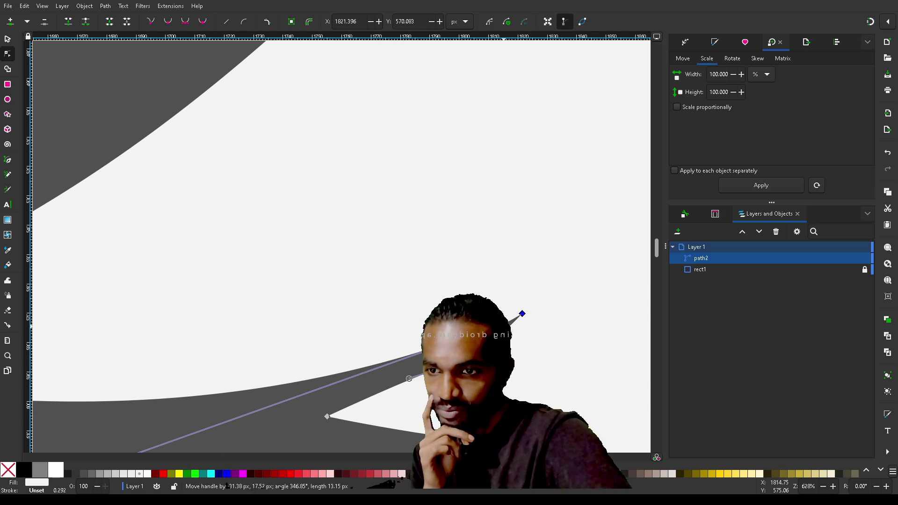
left_click_drag(491, 331, 491, 331)
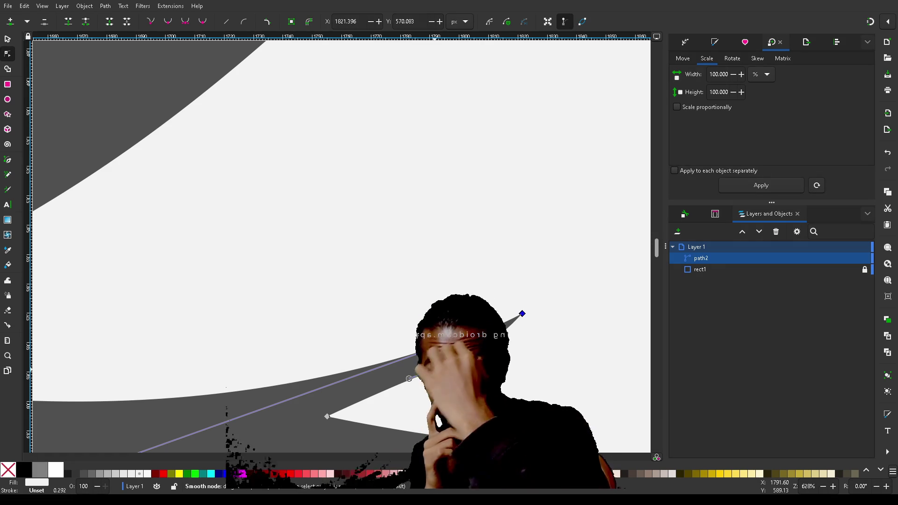
mouse_move(409, 379)
left_mouse_down()
mouse_move(415, 388)
mouse_move(409, 382)
left_mouse_up()
key("minus")
key("minus")
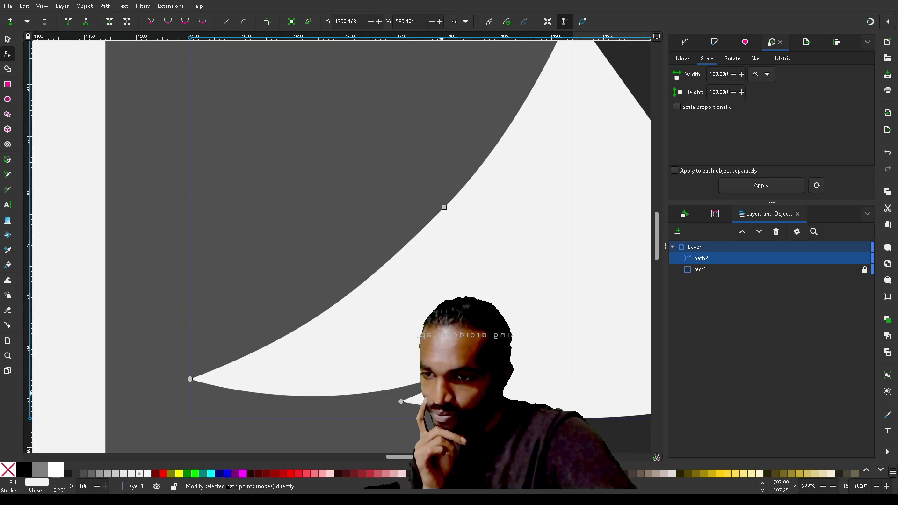
Bend the curve at the smooth node and drag the hook's corner point lower beneath the tier
key("ctrl+Right")
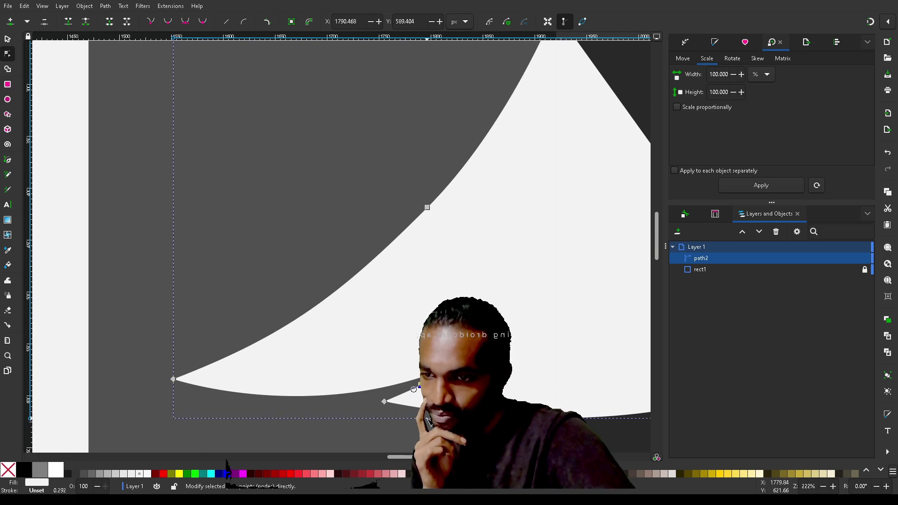
mouse_move(414, 390)
left_mouse_down()
mouse_move(400, 397)
mouse_move(424, 389)
left_mouse_up()
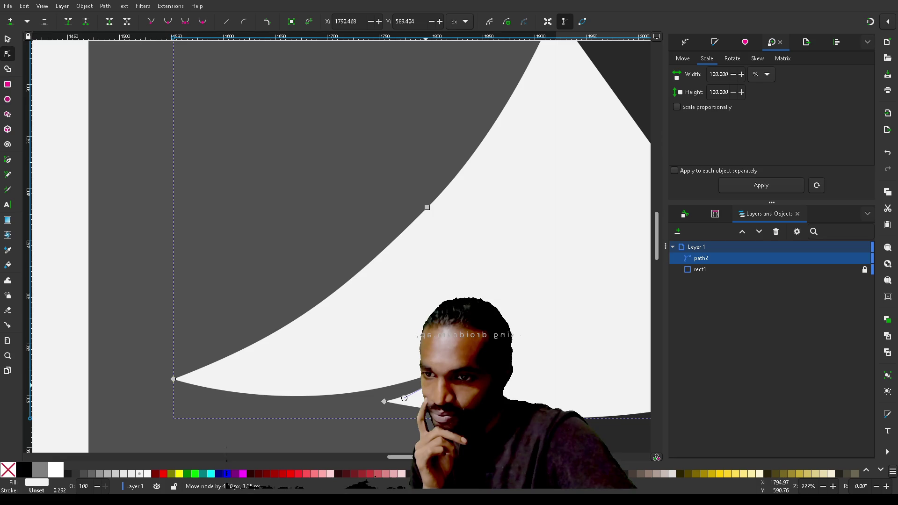
left_click_drag(431, 389, 431, 389)
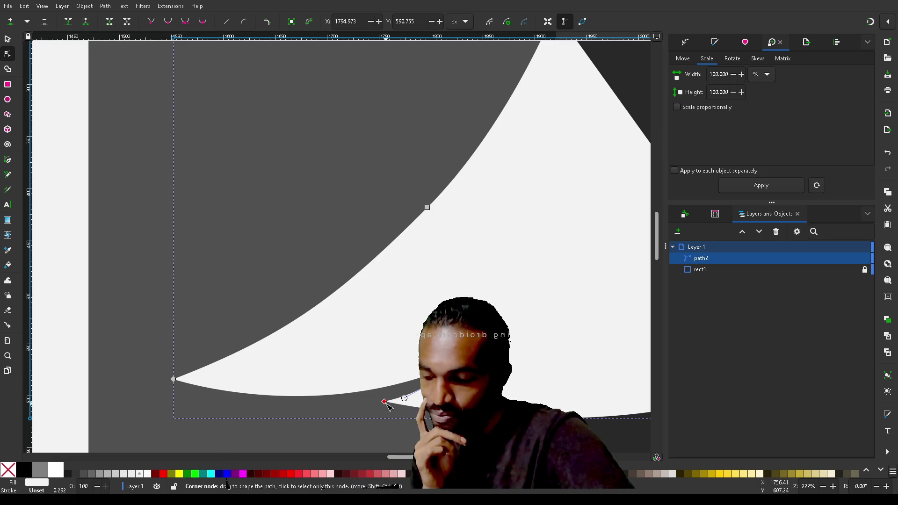
left_click_drag(386, 404, 388, 426)
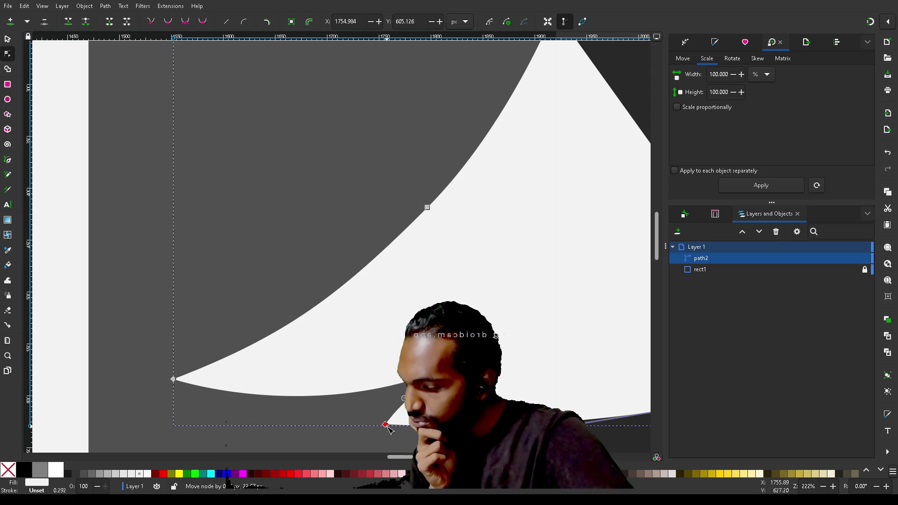
left_click_drag(387, 428, 499, 299)
left_click_drag(438, 372, 435, 368)
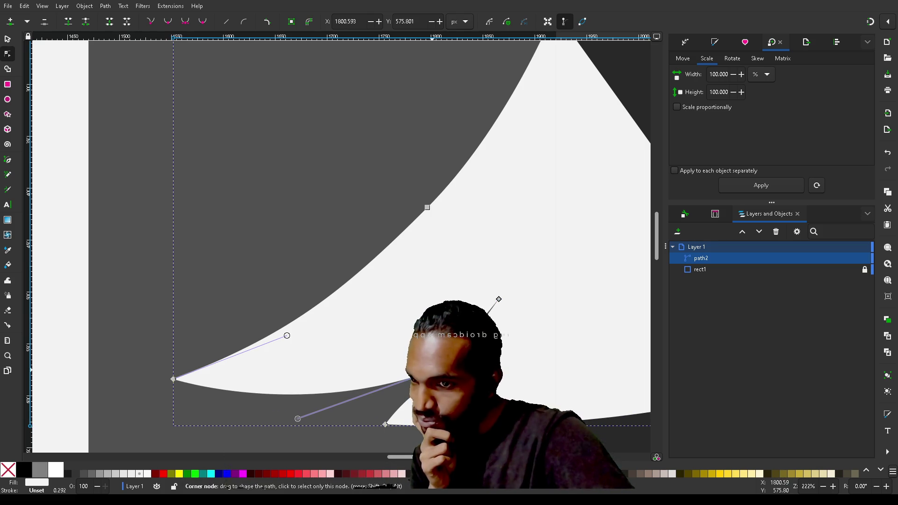
left_click(385, 424)
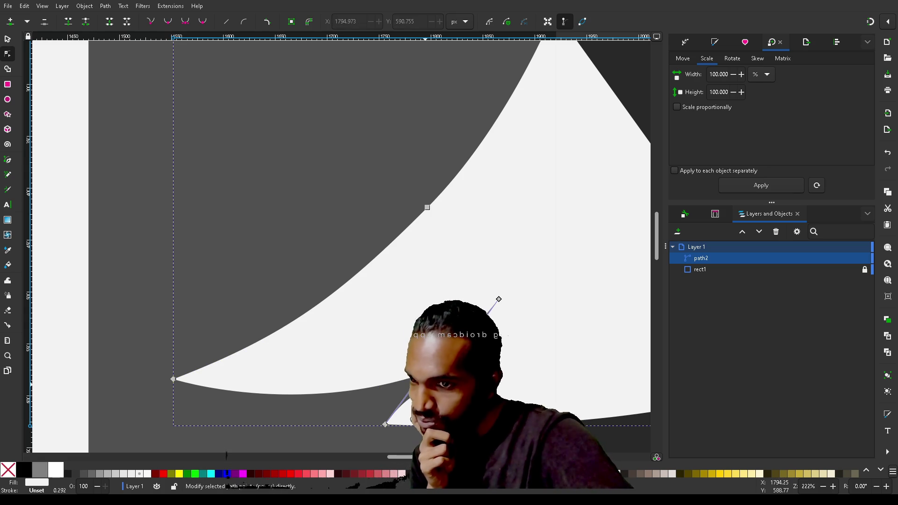
Stretch the hook's tip node up and to the right
left_click(434, 368)
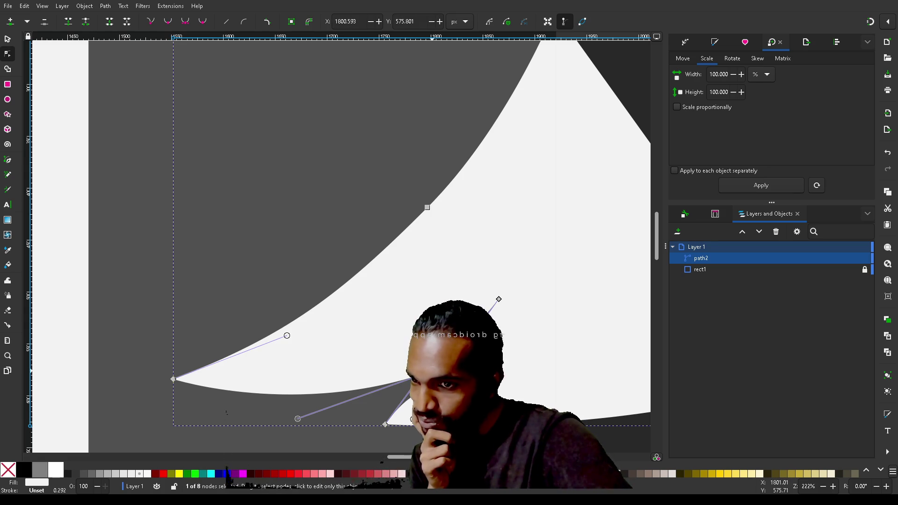
left_click_drag(435, 368, 433, 371)
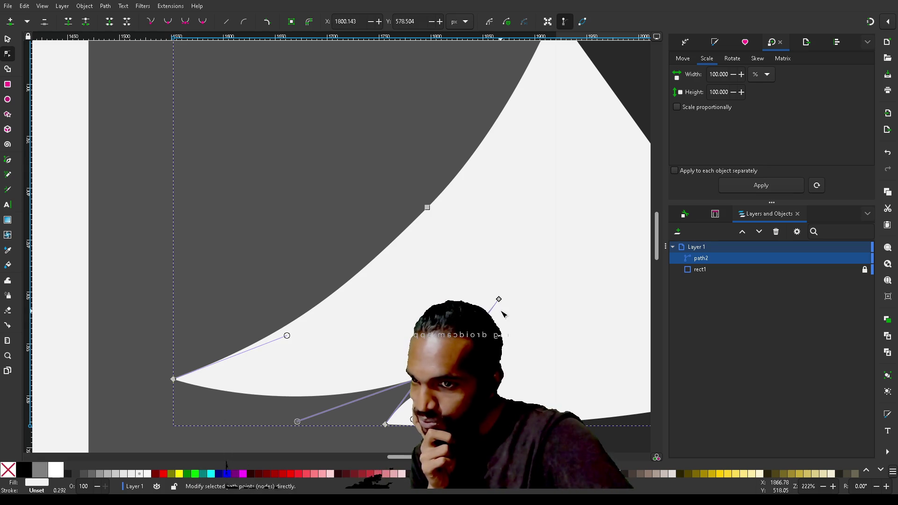
left_click_drag(500, 300, 511, 310)
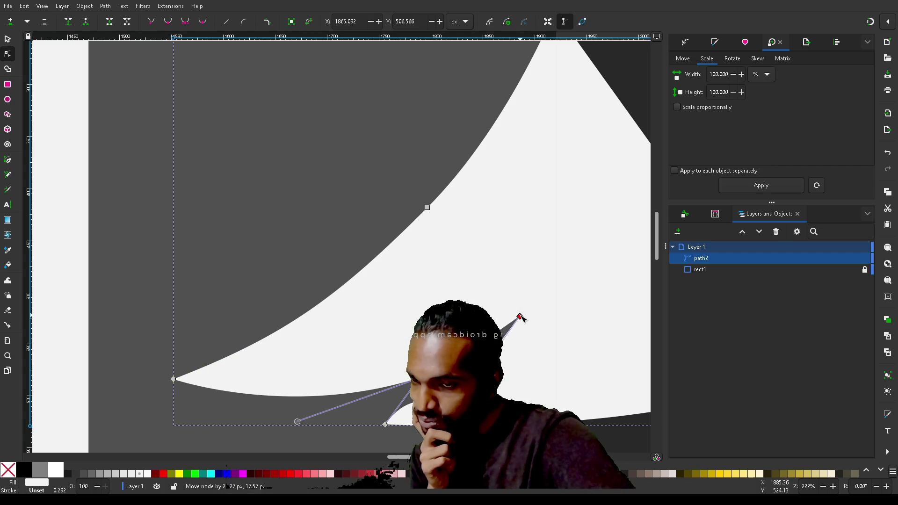
left_click_drag(511, 322, 511, 323)
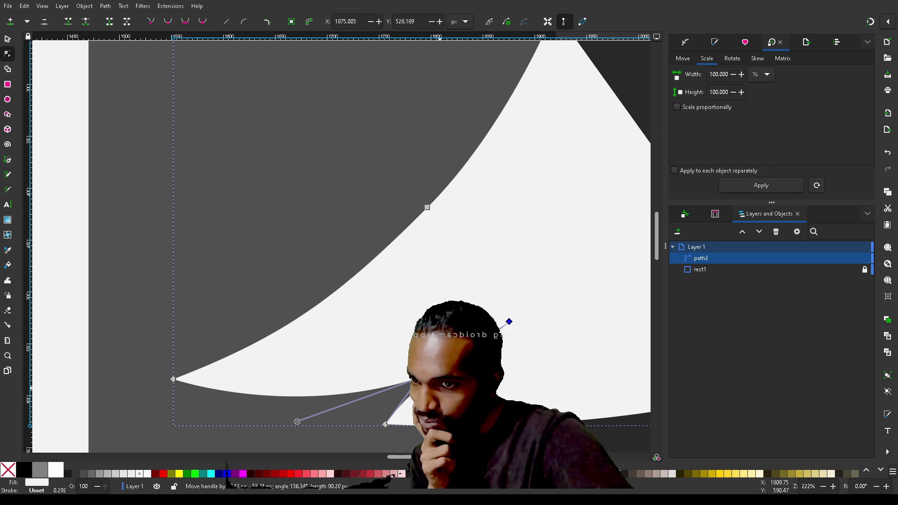
Raise the hook's lower corner point and move a nearby node to reshape the surrounding curves
left_click(386, 426)
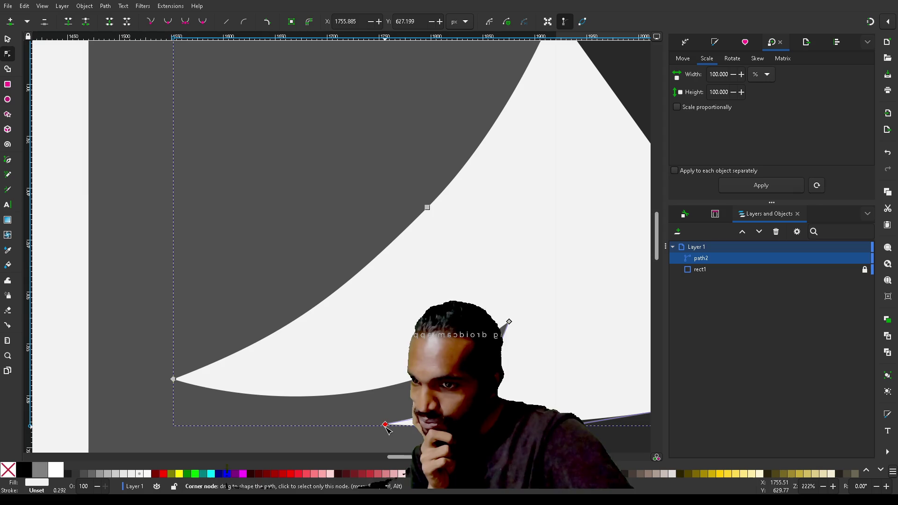
left_click_drag(387, 426, 422, 401)
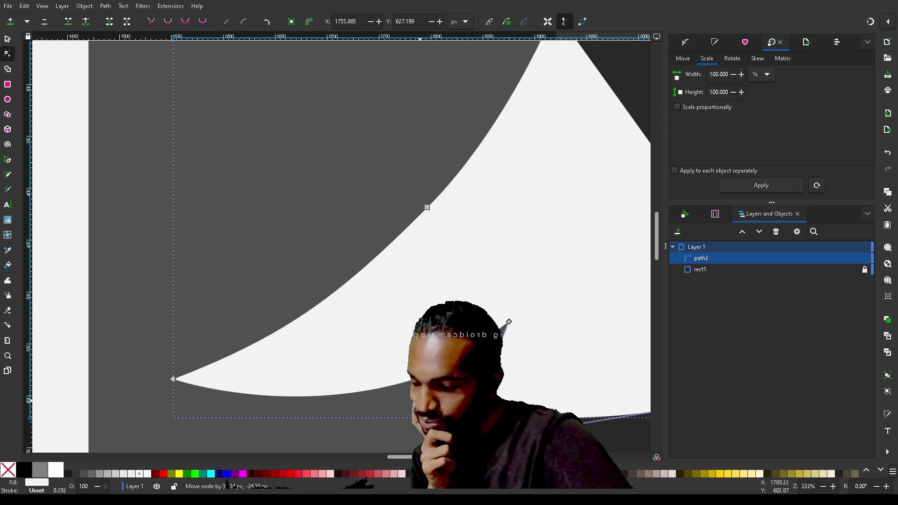
left_click_drag(423, 401, 428, 386)
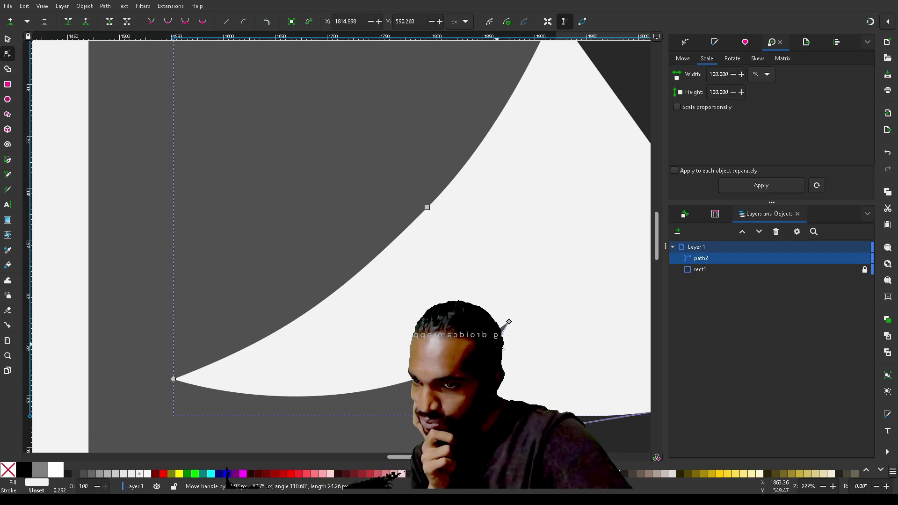
left_click_drag(508, 326, 482, 345)
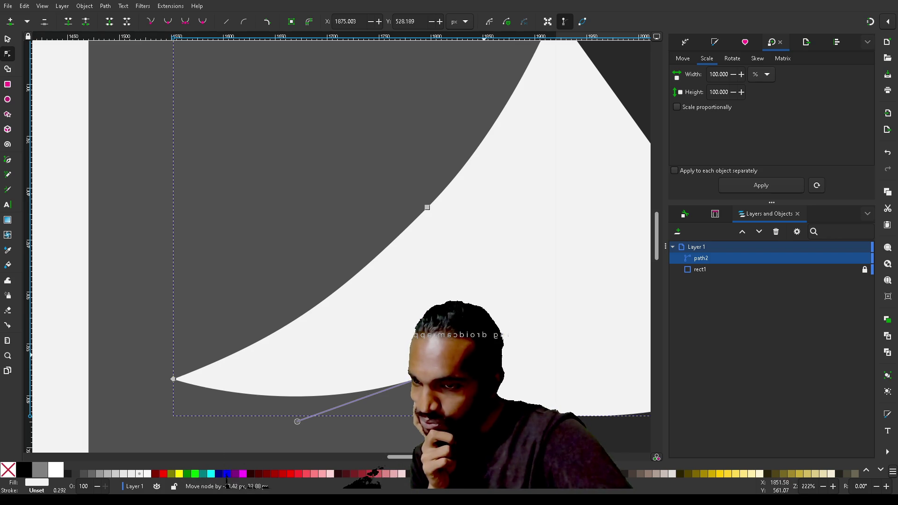
left_click_drag(478, 351, 478, 351)
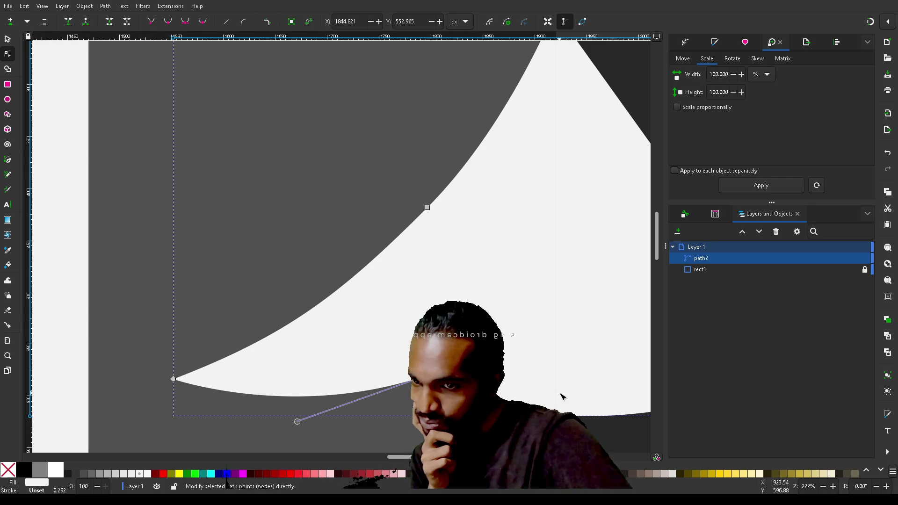
scroll(562, 396, "right", 5)
left_click(533, 413)
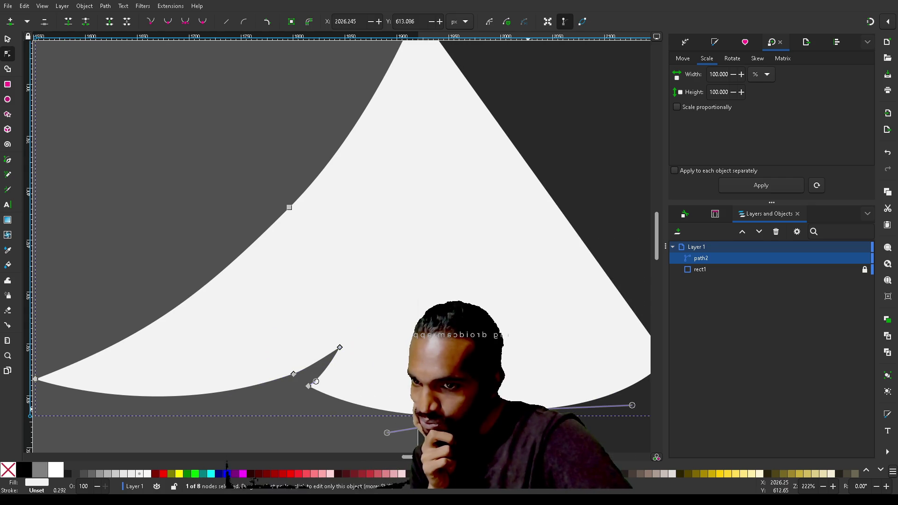
Bend the bottom curve beside the hook upward, shortening its handle to about 109 px, and pull its right end point up-left
left_click_drag(387, 433, 484, 420)
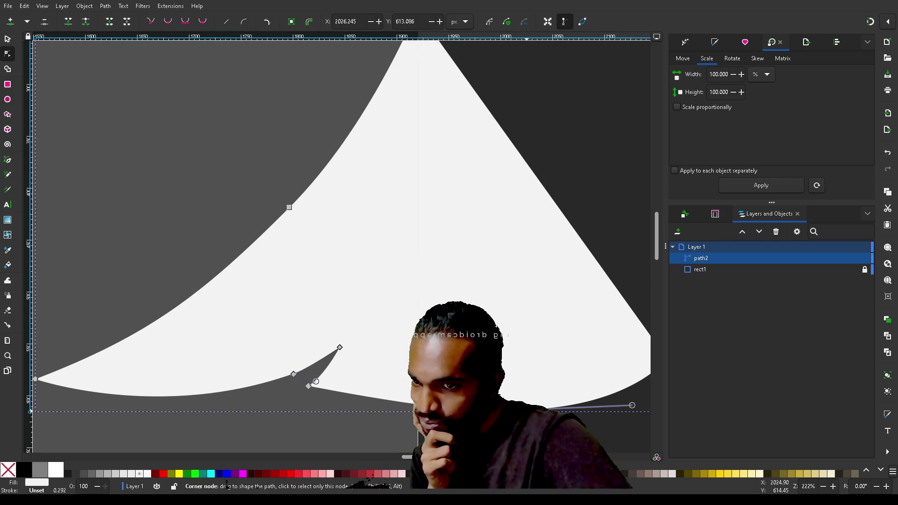
mouse_move(529, 412)
left_mouse_down()
mouse_move(487, 391)
mouse_move(317, 425)
mouse_move(381, 417)
left_mouse_up()
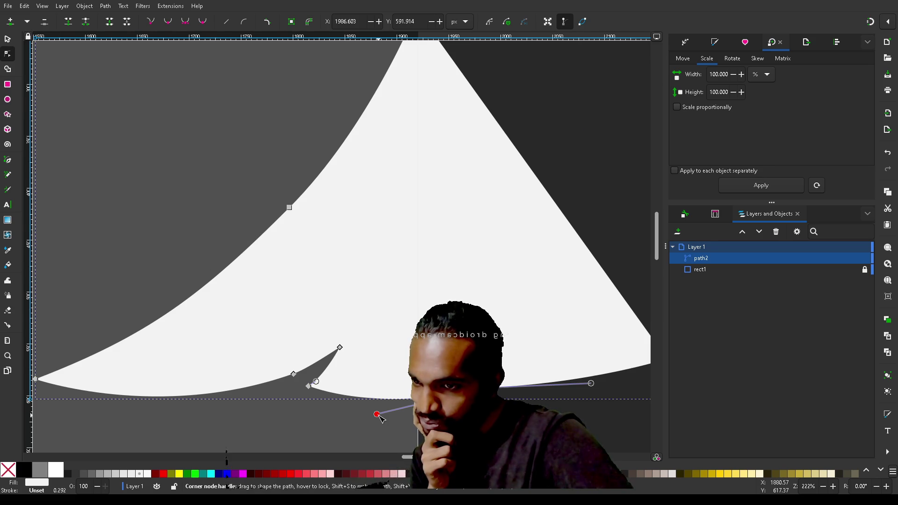
scroll(380, 417, "down", 5)
scroll(381, 418, "up", 4)
scroll(380, 417, "left", 5)
scroll(380, 418, "right", 1)
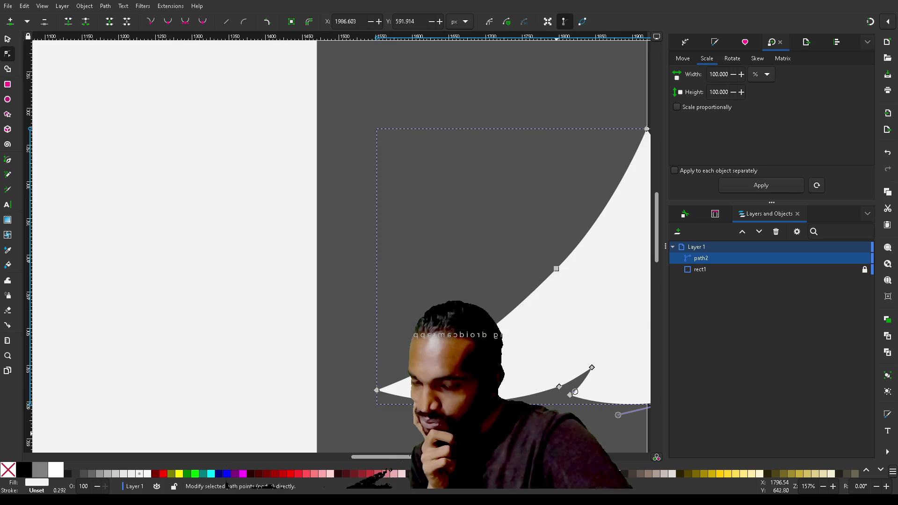
scroll(635, 434, "up", 4)
scroll(634, 434, "down", 3)
Move the spike's bottom node up-left and nudge the spike's tip slightly left
scroll(635, 434, "up", 1)
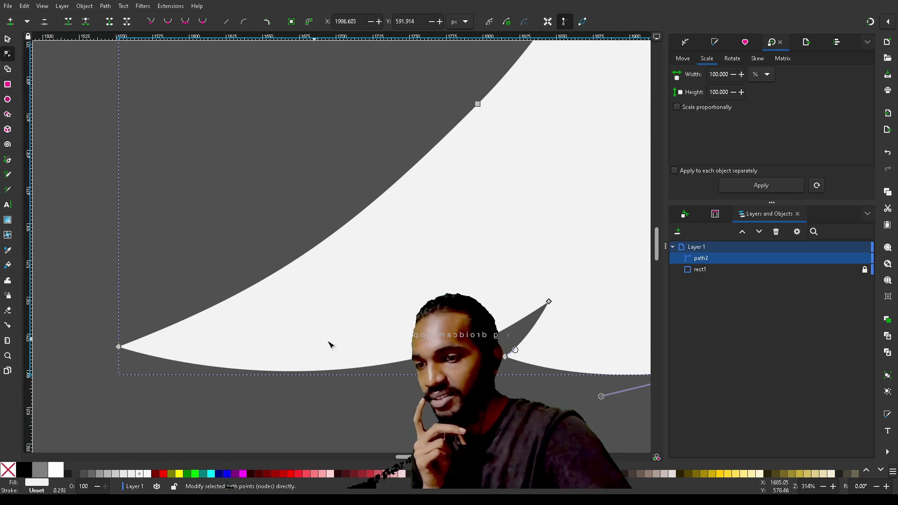
left_click_drag(510, 362, 505, 345)
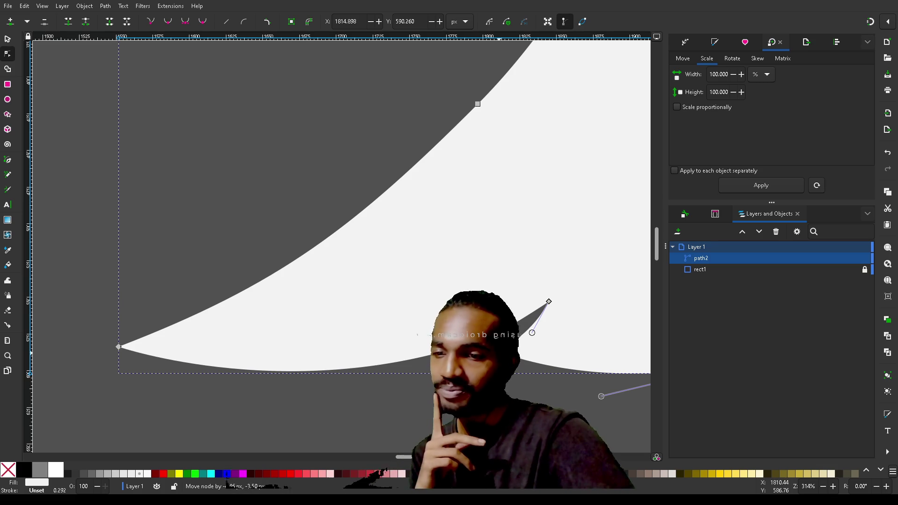
left_click_drag(550, 301, 539, 304)
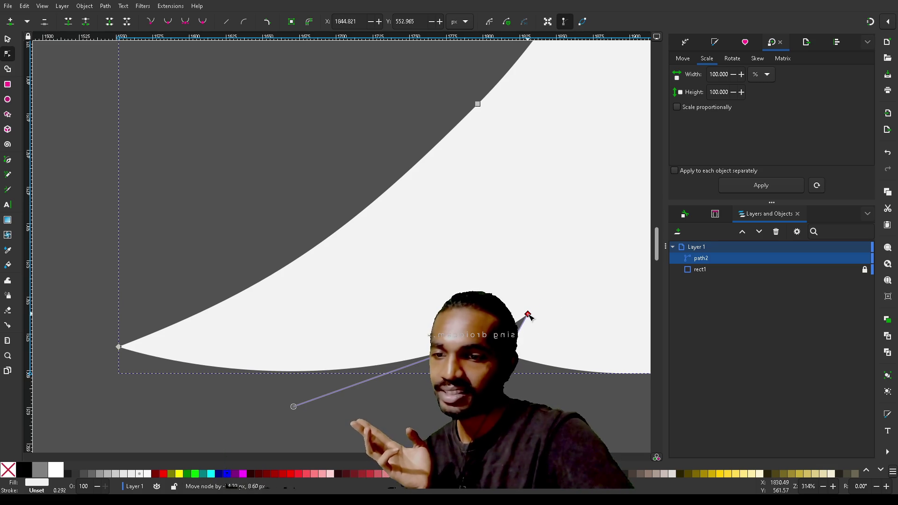
left_click_drag(519, 347, 527, 329)
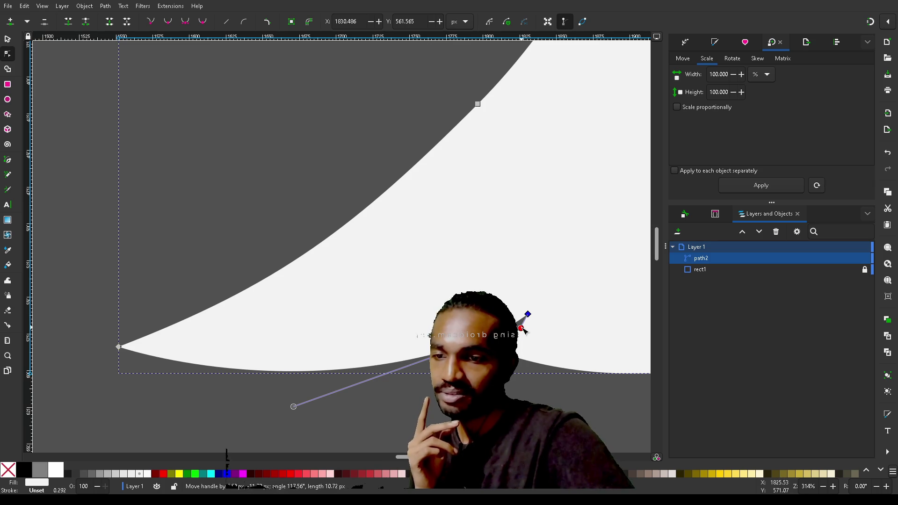
scroll(535, 387, "right", 2)
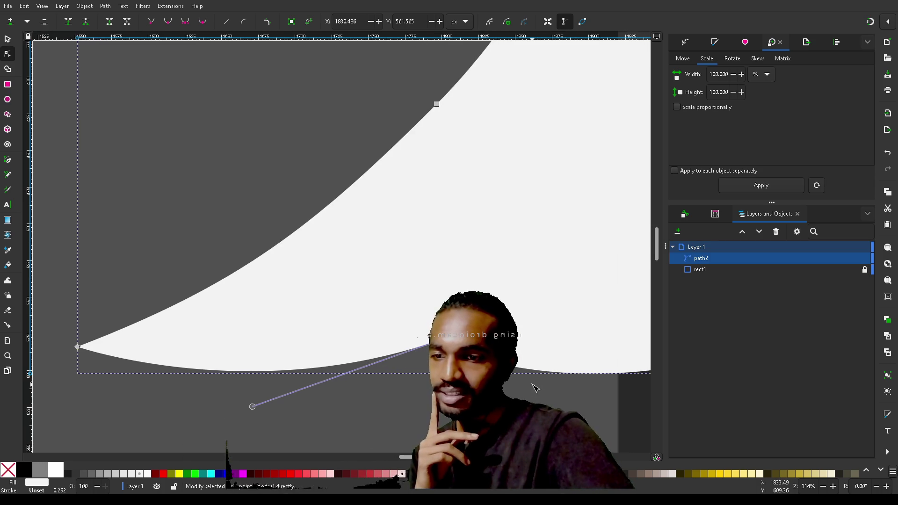
scroll(535, 387, "down", 2, "ctrl")
scroll(534, 388, "up", 2, "ctrl")
scroll(535, 387, "right", 3)
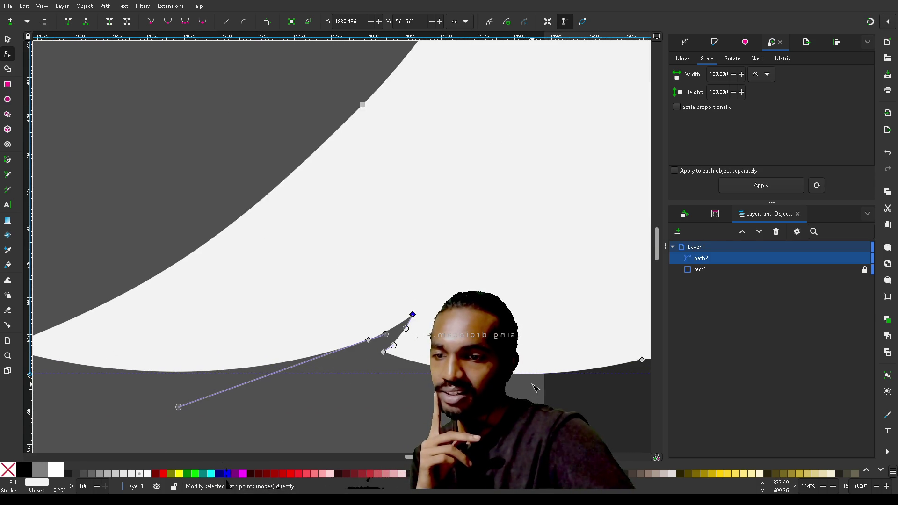
scroll(534, 387, "right", 3)
scroll(534, 387, "left", 5)
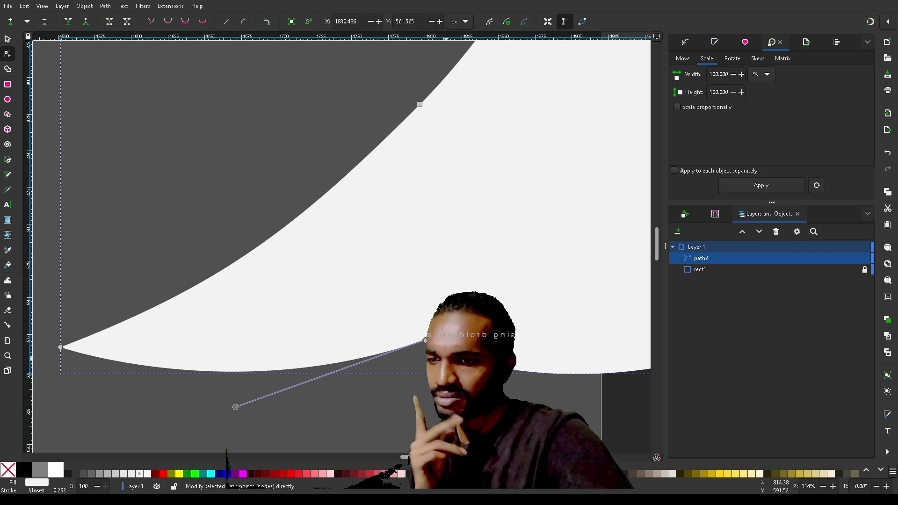
Reposition the node beneath the spike to about X 2036, Y 599 and tighten the hook's curl
left_click_drag(457, 320, 427, 357)
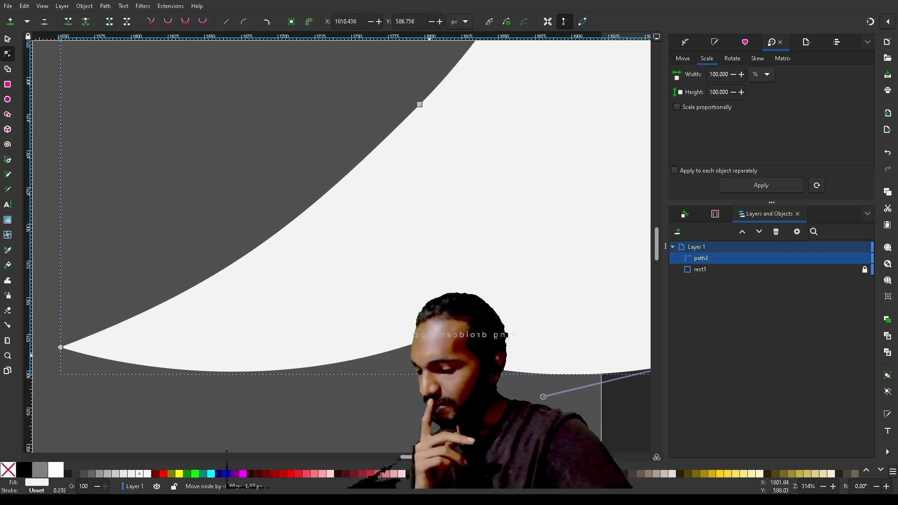
left_click_drag(426, 352, 377, 315)
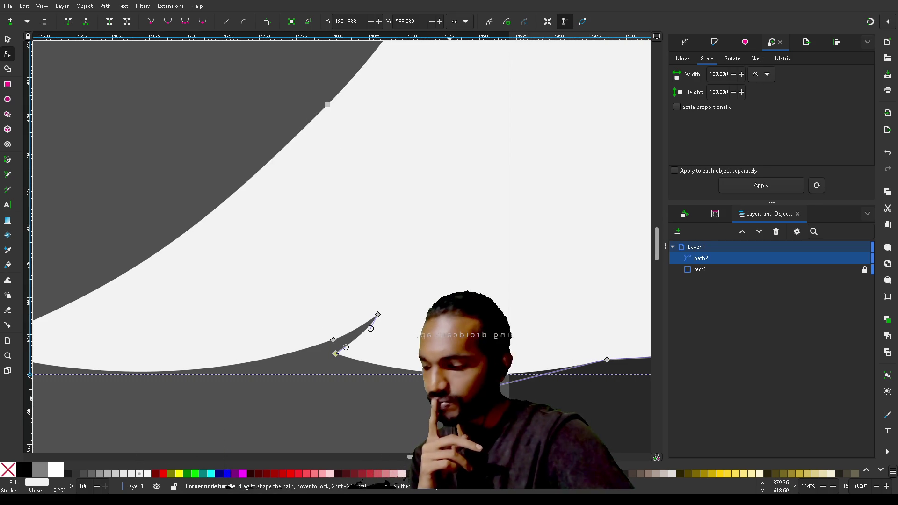
mouse_move(460, 402)
left_mouse_down()
mouse_move(475, 423)
mouse_move(524, 398)
left_mouse_up()
scroll(493, 414, "right", 3)
scroll(430, 412, "down", 3, "ctrl")
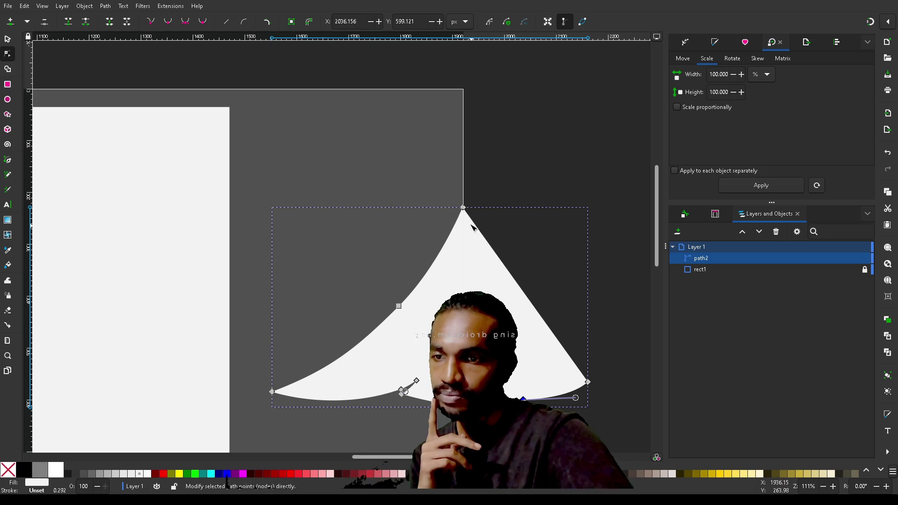
Pull the tier's tip up-right and bend the middle of its left curve further right
mouse_move(463, 208)
left_mouse_down()
mouse_move(511, 190)
mouse_move(531, 174)
mouse_move(523, 168)
left_mouse_up()
mouse_move(398, 306)
left_mouse_down()
mouse_move(426, 308)
mouse_move(433, 280)
mouse_move(438, 285)
left_mouse_up()
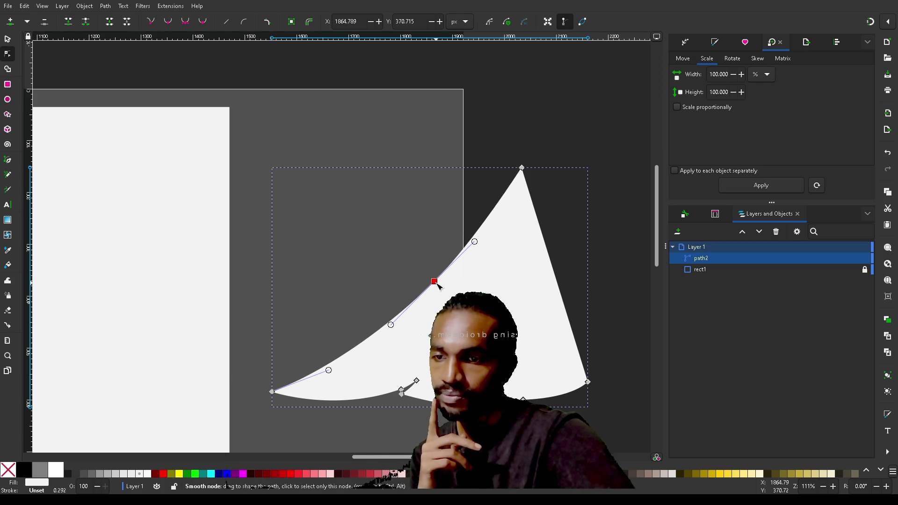
left_click_drag(522, 169, 502, 173)
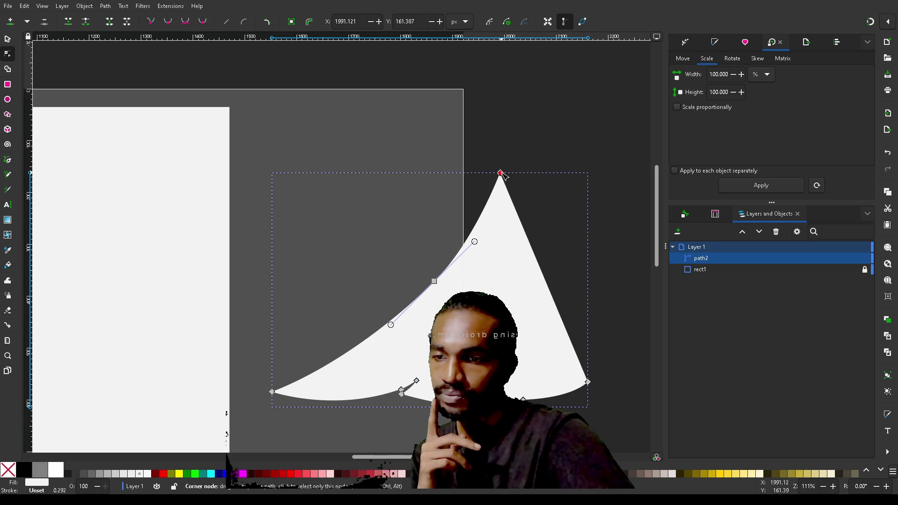
Move the whole tier left to about X 1482, Y 147 so its tip meets the page edge
key("s")
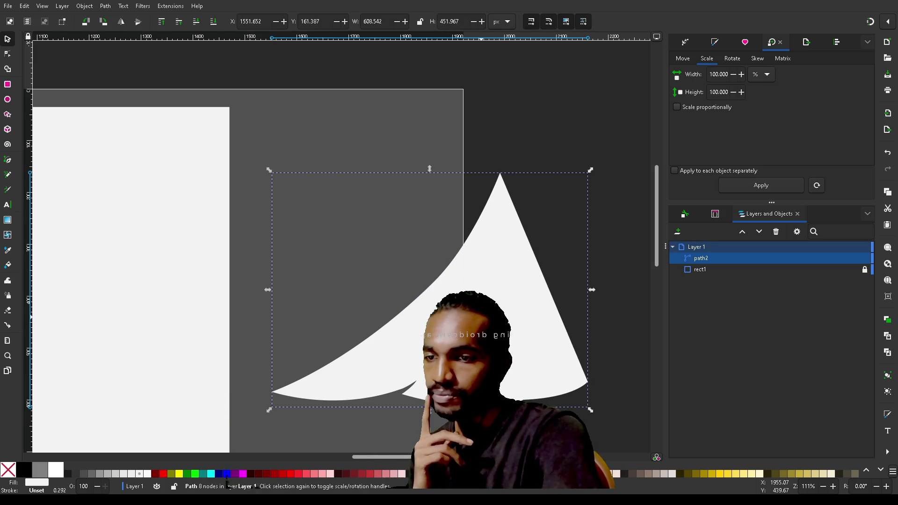
left_click(627, 261)
mouse_move(528, 308)
left_mouse_down()
mouse_move(489, 309)
mouse_move(493, 301)
left_mouse_up()
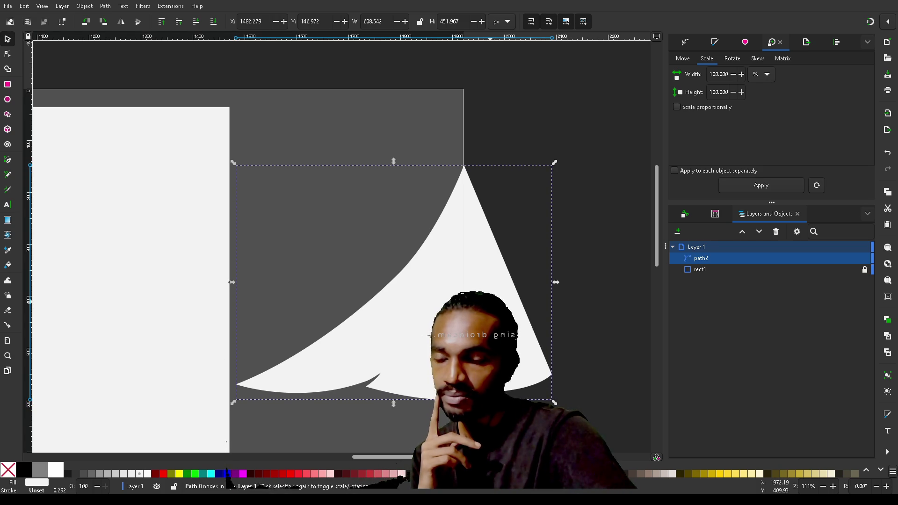
scroll(493, 301, "down", 5)
scroll(490, 301, "up", 1)
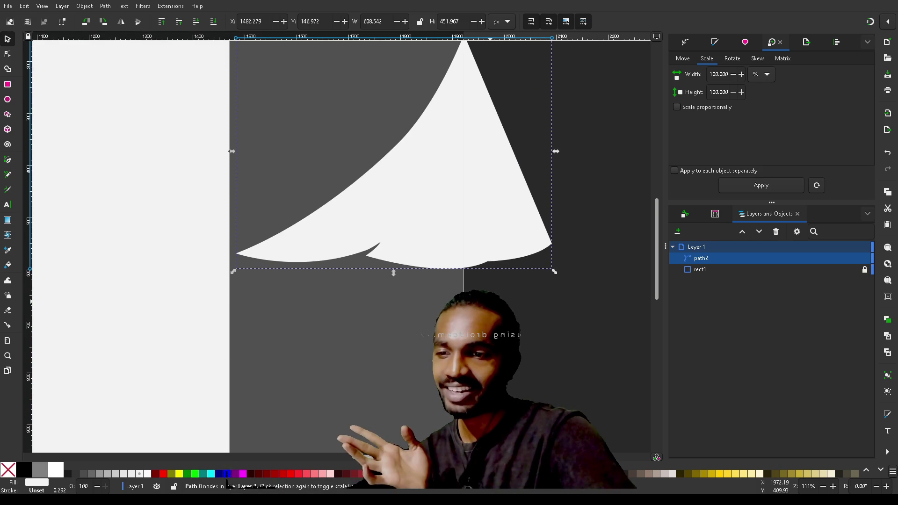
scroll(490, 301, "left", 7)
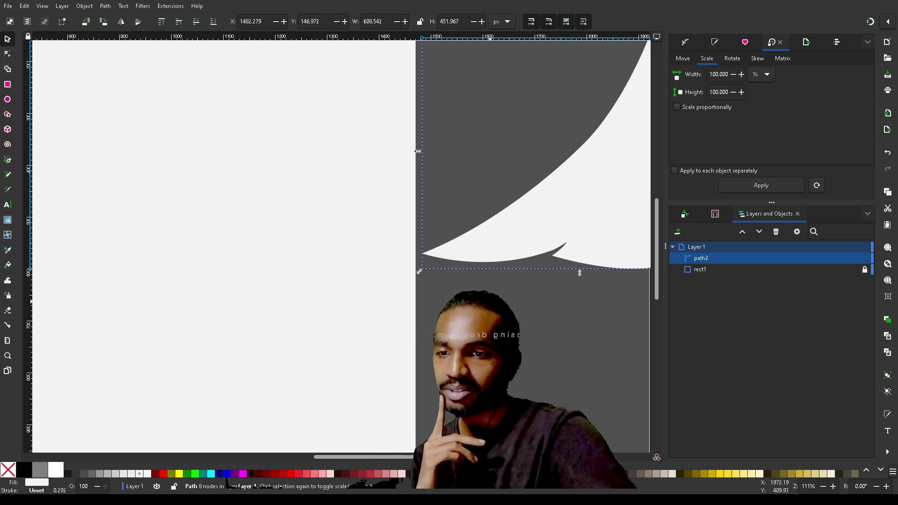
left_click(560, 327)
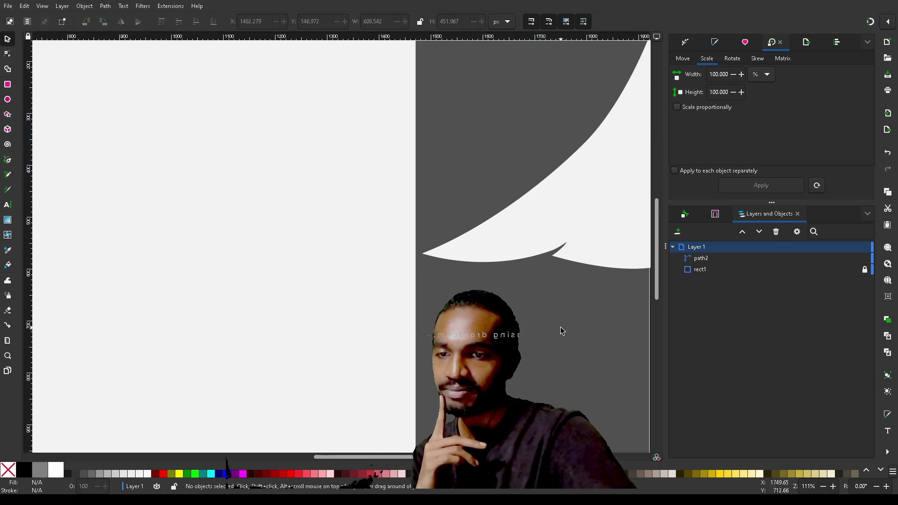
scroll(560, 326, "right", 4)
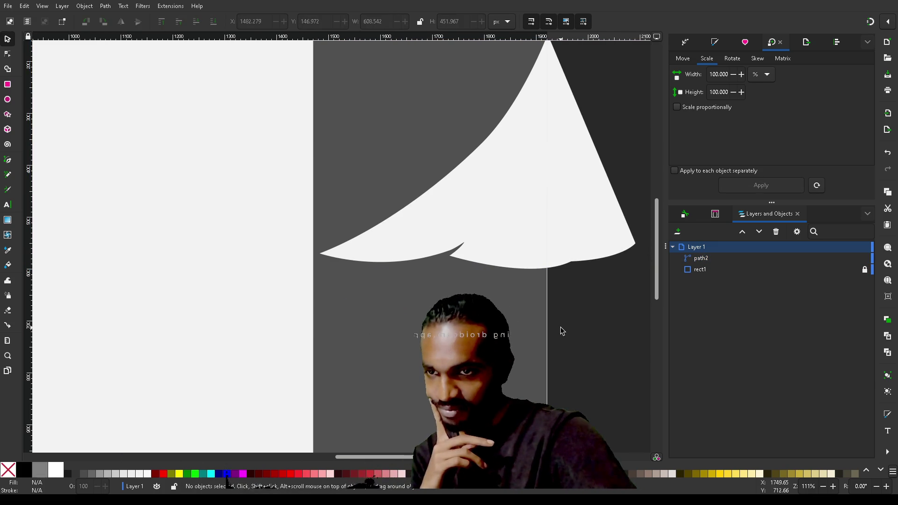
scroll(561, 330, "right", 4)
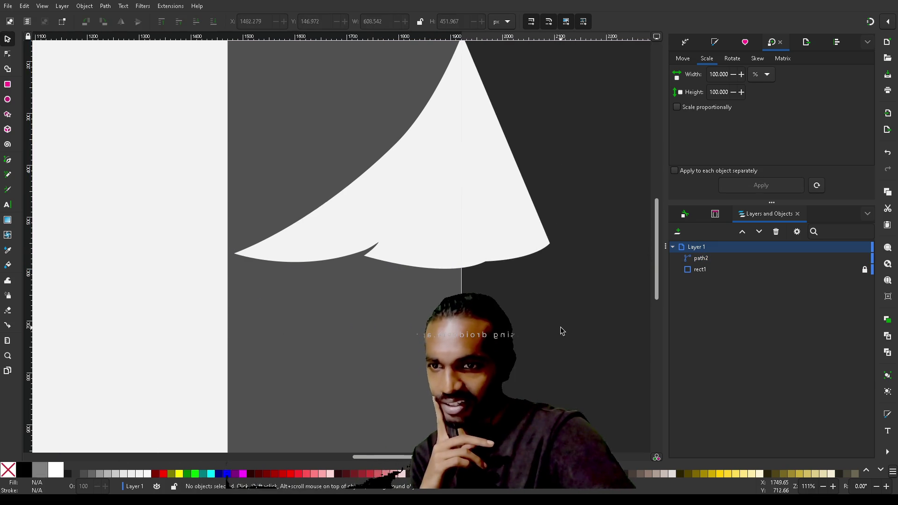
scroll(561, 331, "up", 5)
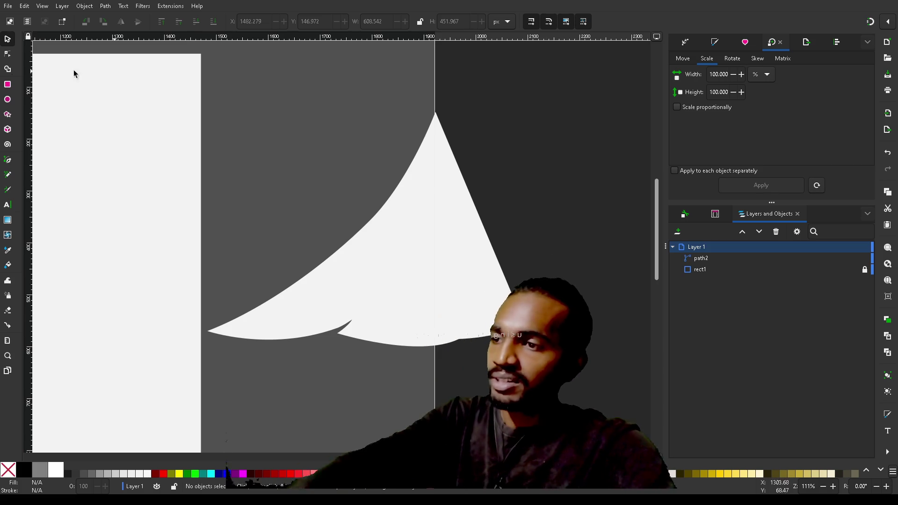
With page-border snapping on, draw a rectangle about 280 × 644 px at X 1920, Y 53
left_click(7, 84)
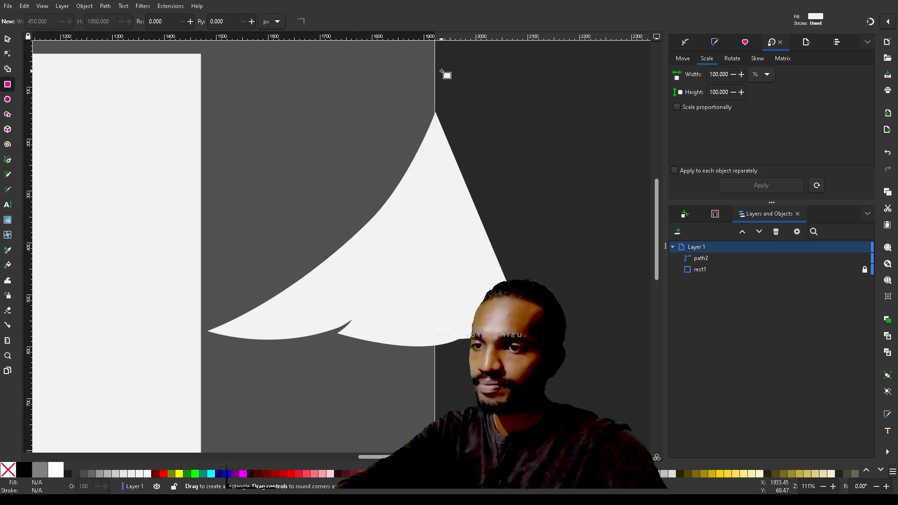
left_click(870, 21)
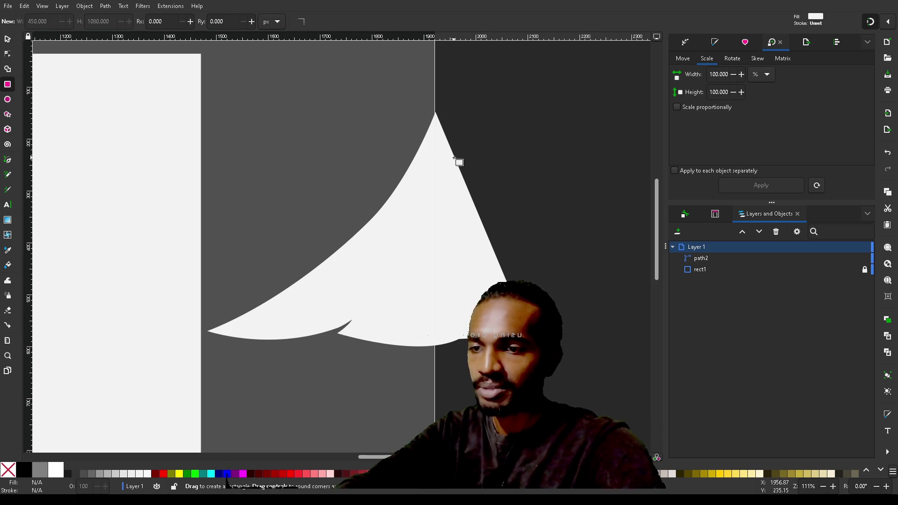
mouse_move(435, 63)
left_mouse_down()
mouse_move(554, 402)
mouse_move(579, 397)
left_mouse_up()
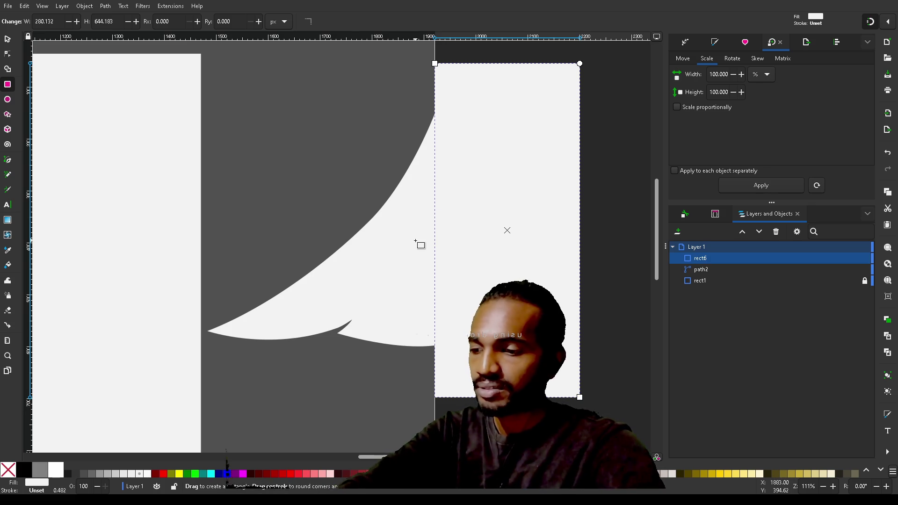
key("Escape")
Select both the new rectangle and the tier shape
key("s")
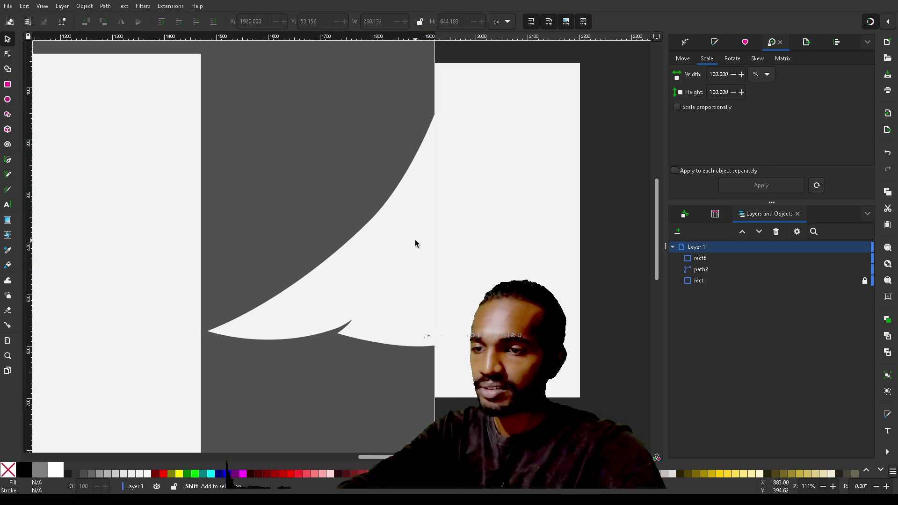
left_click(527, 89)
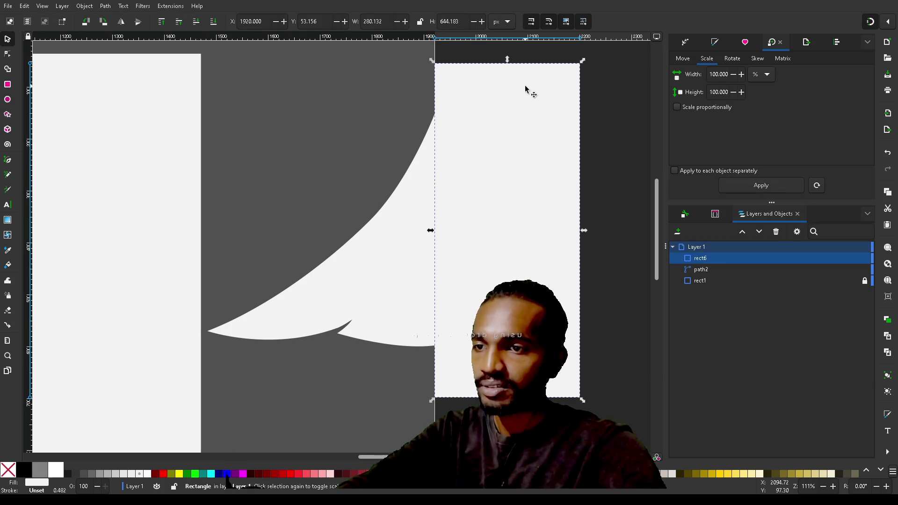
left_click(396, 243, "shift")
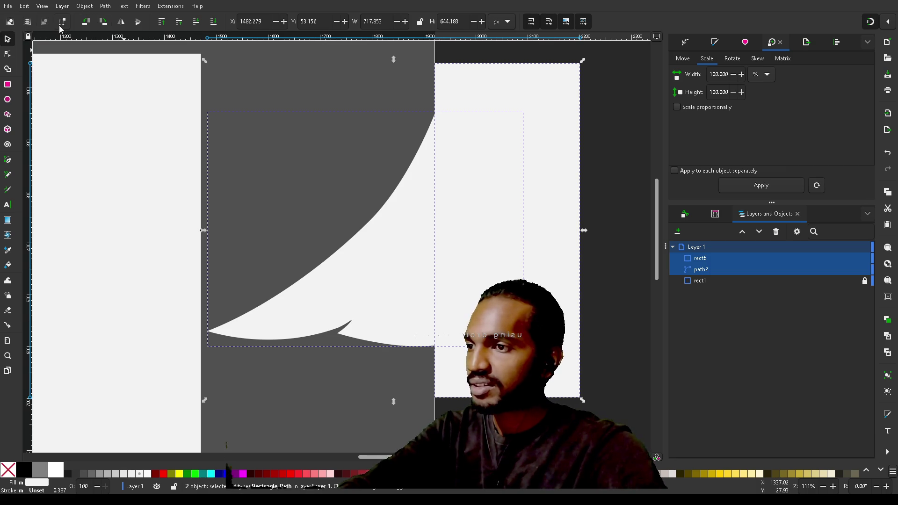
With Shape Builder, delete the rectangle areas and the tier's right triangular part, leaving a straight edge
left_click(10, 69)
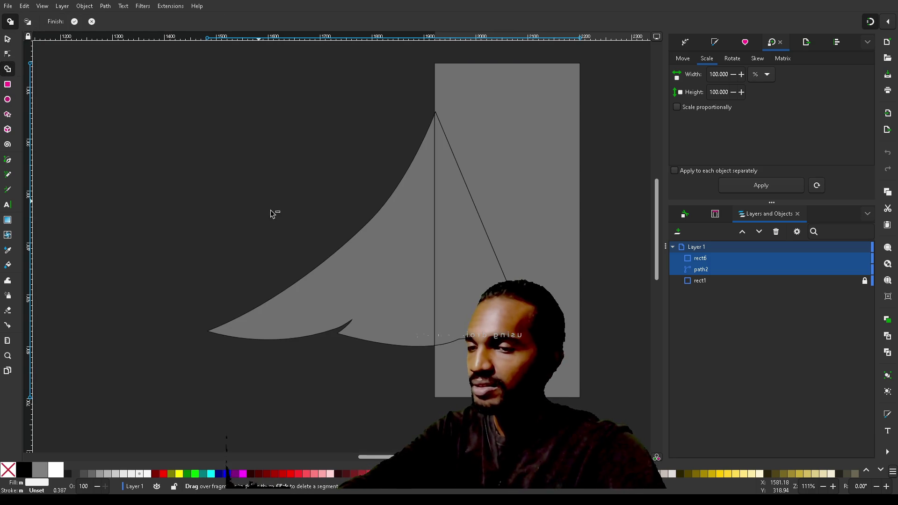
left_click(378, 282)
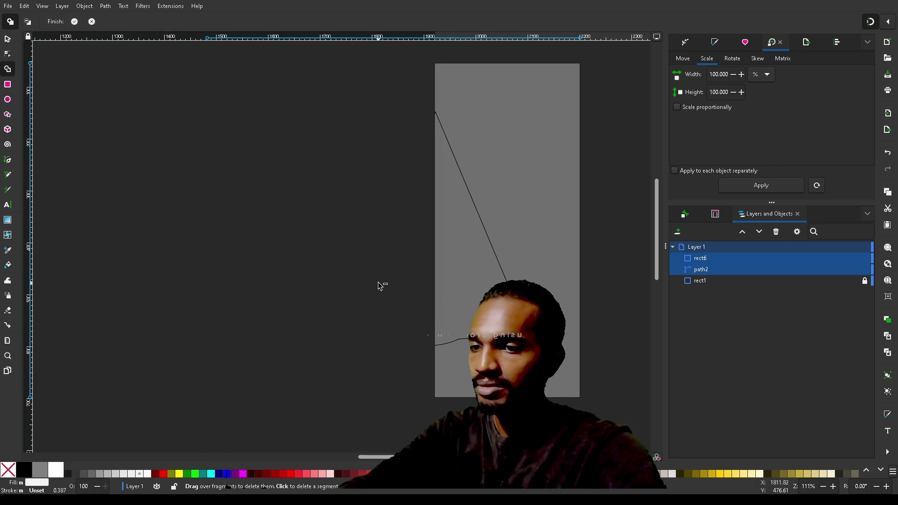
key("ctrl+z")
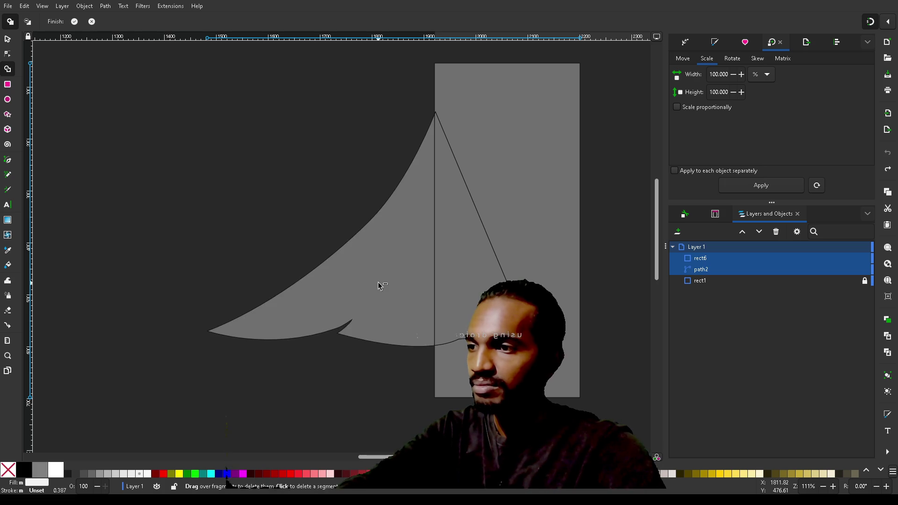
left_click(28, 21)
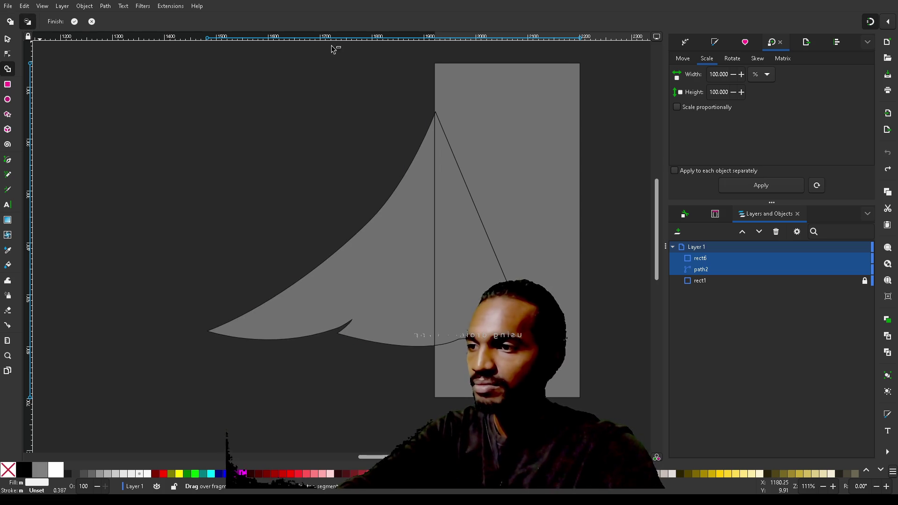
left_click(570, 164)
left_click(484, 247)
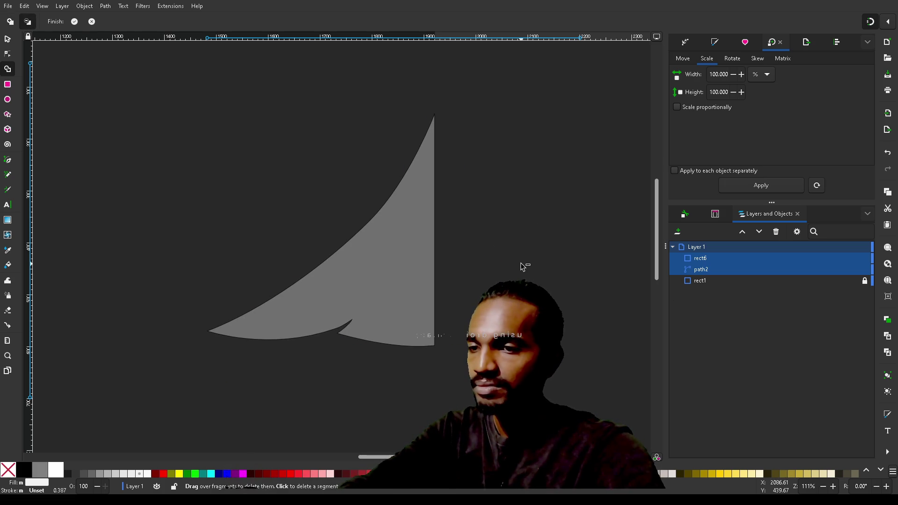
left_click(74, 22)
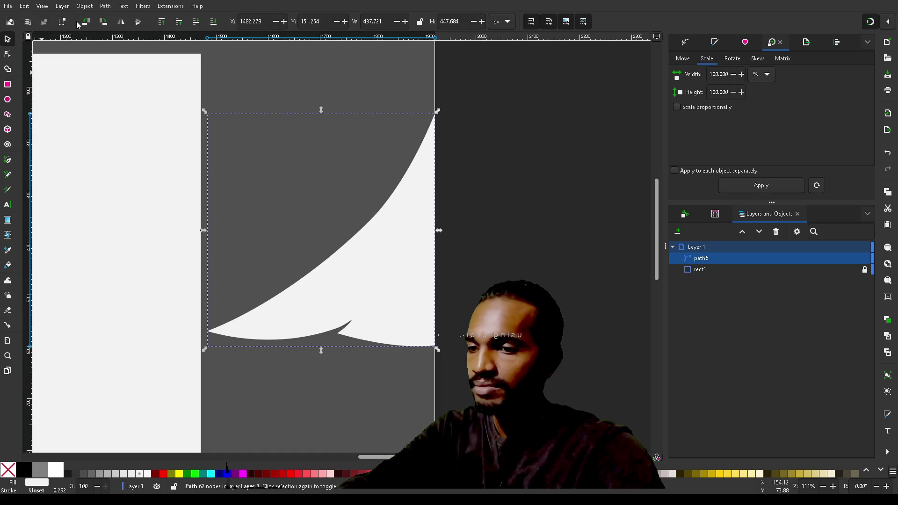
left_click(520, 248)
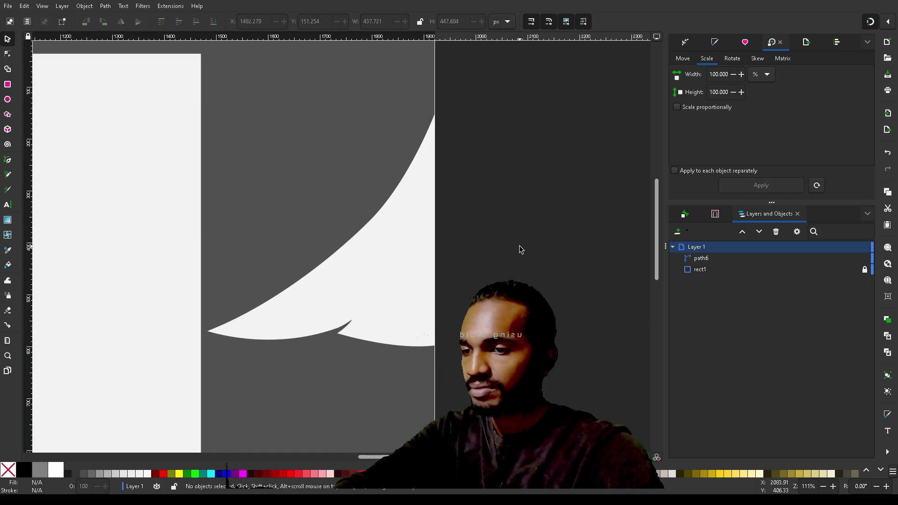
scroll(519, 246, "down", 3)
scroll(520, 245, "up", 3)
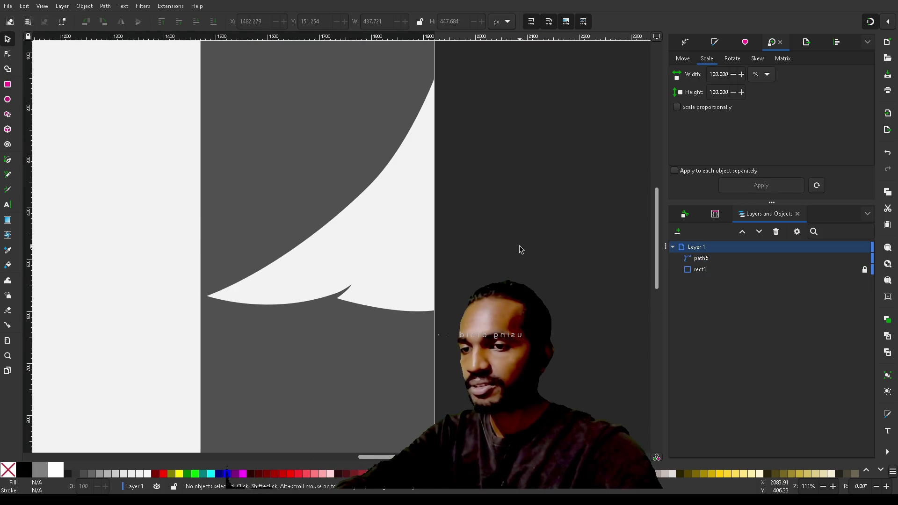
left_click(369, 230)
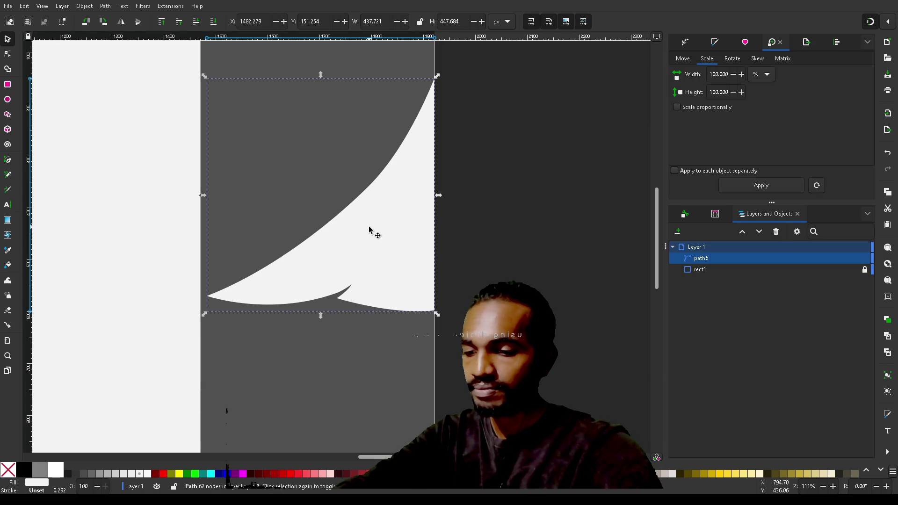
key("n")
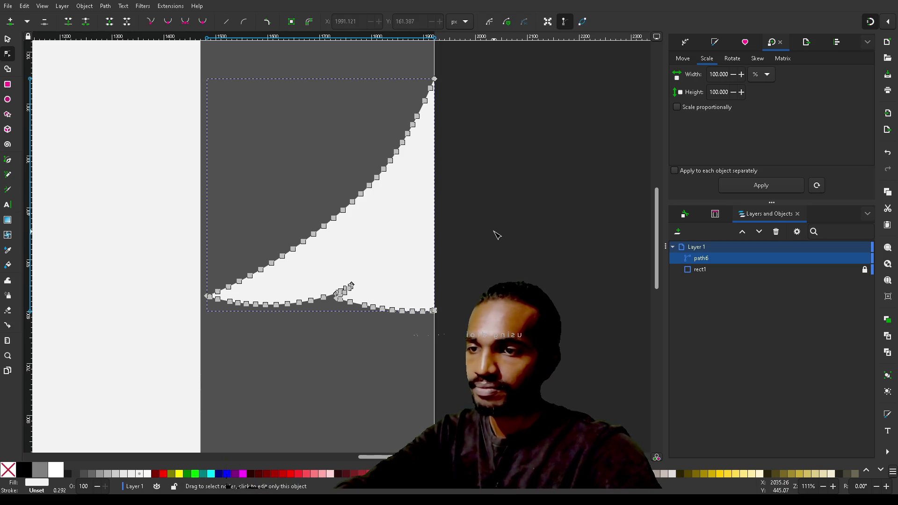
left_click(495, 232)
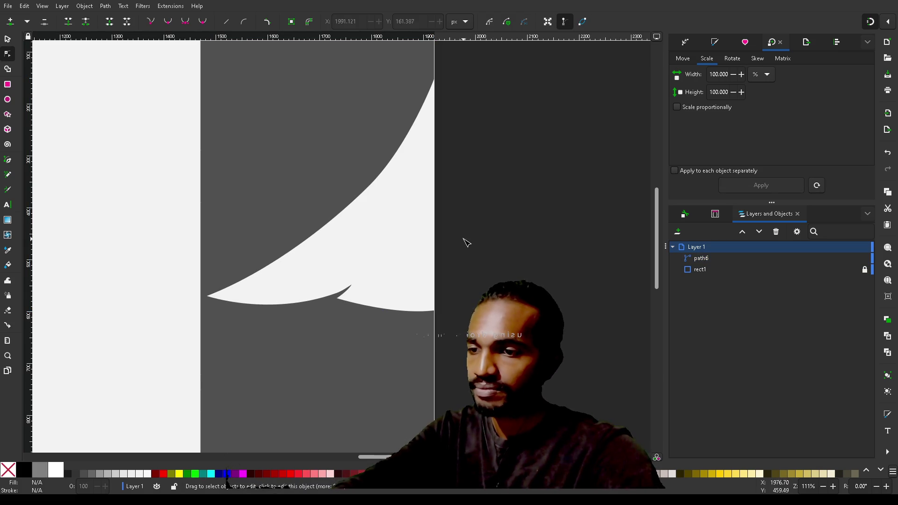
left_click(408, 255)
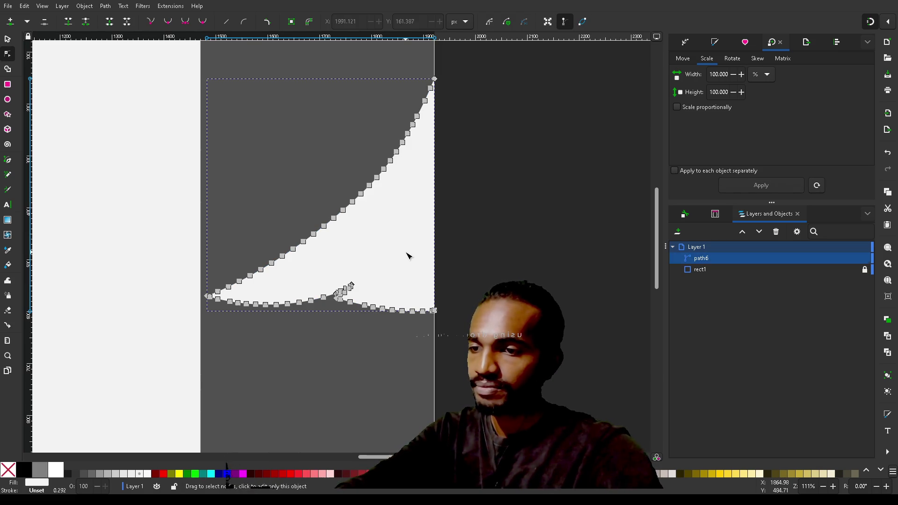
key("ctrl+d")
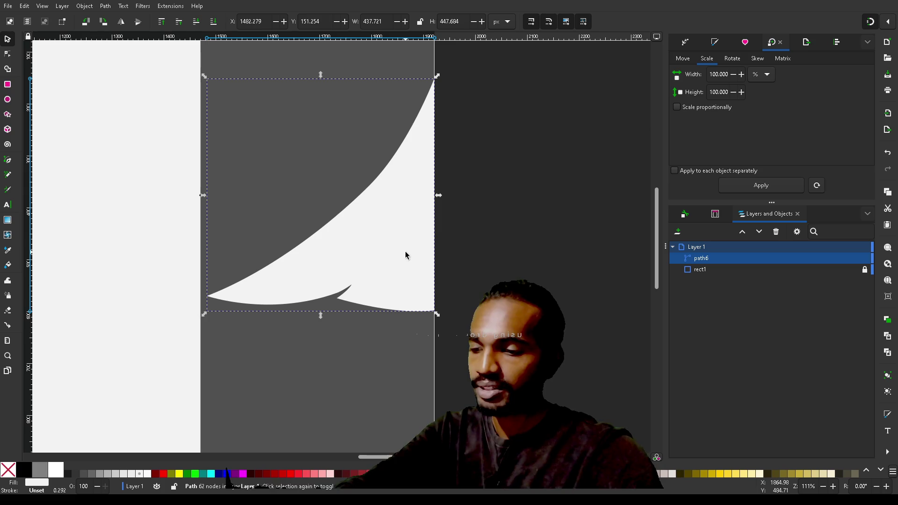
Move the copied tier down and snap it beneath the top tier at Y 326.9
mouse_move(405, 251)
left_mouse_down()
mouse_move(411, 347)
mouse_move(399, 403)
mouse_move(411, 337)
mouse_move(416, 372)
mouse_move(406, 371)
left_mouse_up()
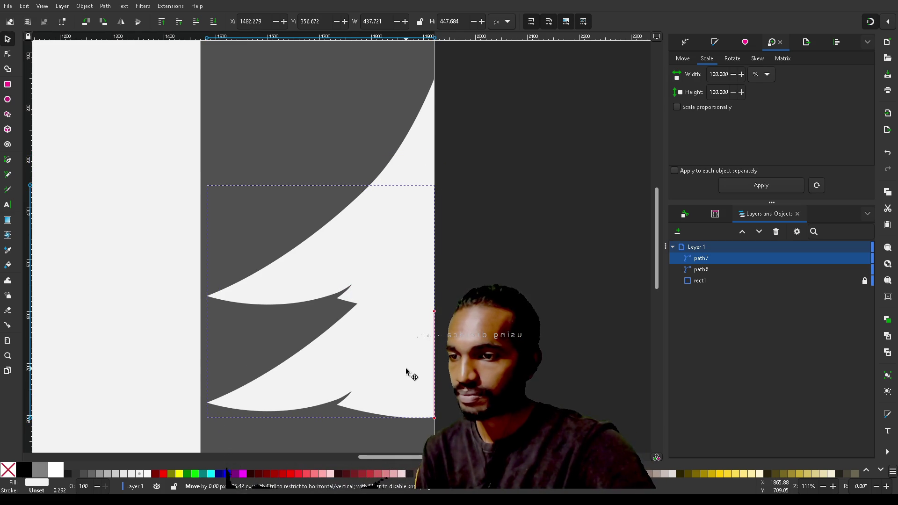
left_click_drag(406, 369, 407, 370)
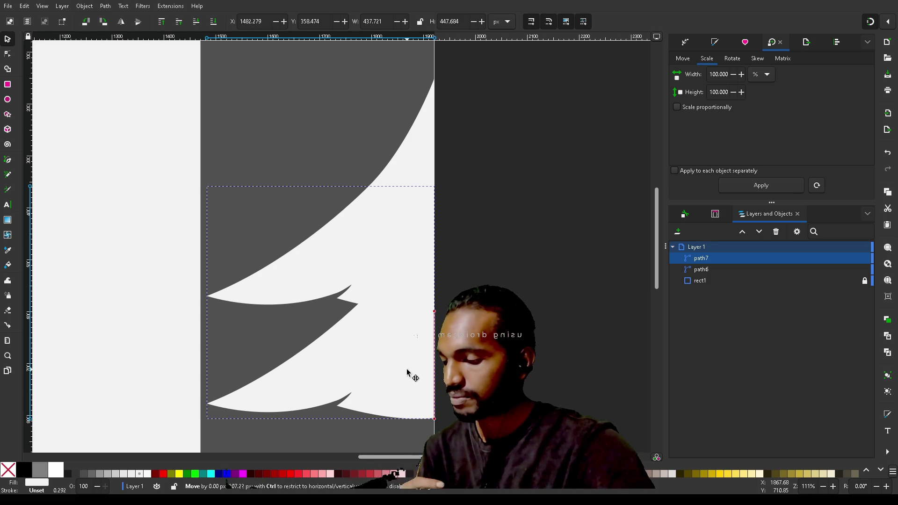
left_click_drag(407, 369, 406, 356)
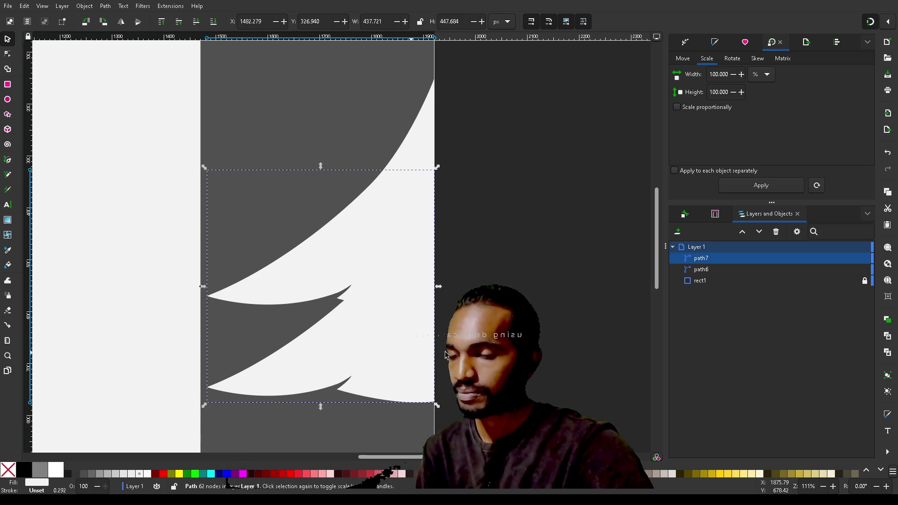
left_click(487, 358)
Duplicate the lower tier with Ctrl+D and drag the copy below it to X 1482.3, Y 503.9
scroll(487, 358, "down", 5)
scroll(486, 358, "down", 3)
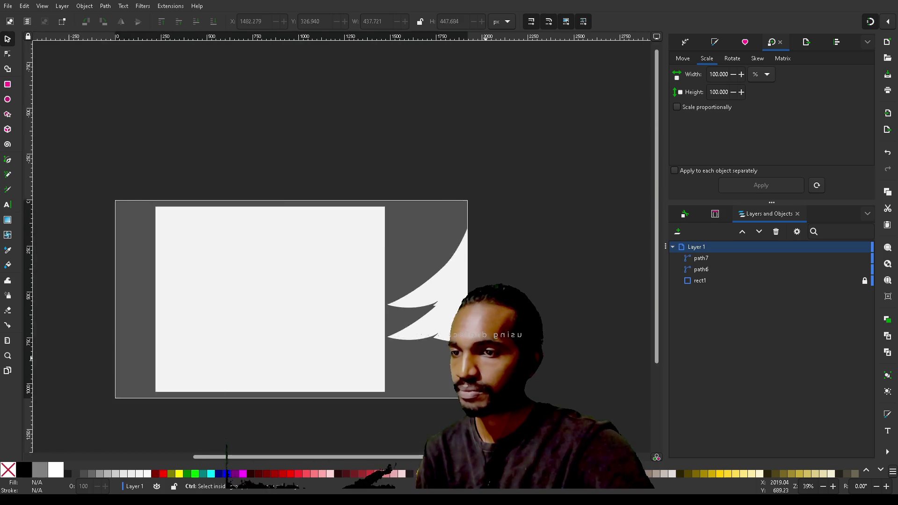
scroll(487, 327, "up", 1, "ctrl")
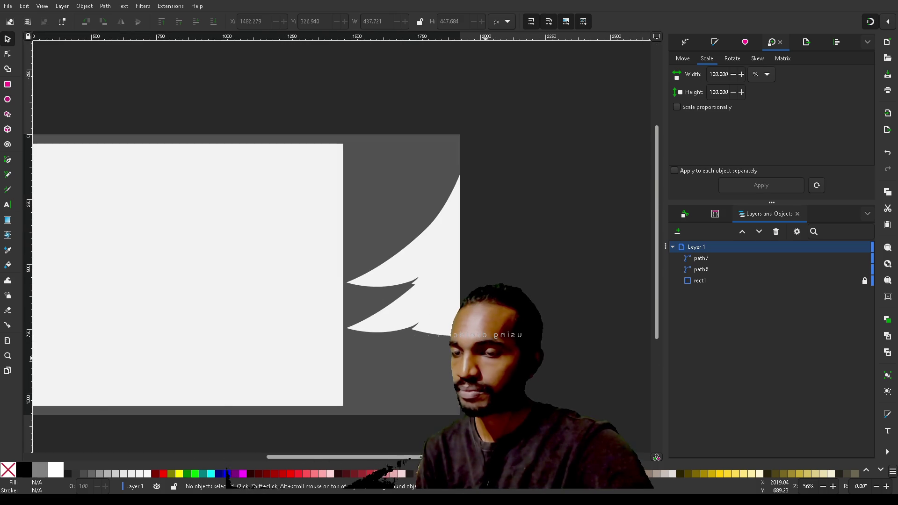
left_click(427, 319)
key("ctrl+d")
mouse_move(428, 321)
left_mouse_down()
mouse_move(429, 367)
mouse_move(439, 368)
mouse_move(427, 371)
mouse_move(447, 346)
mouse_move(444, 356)
mouse_move(447, 332)
mouse_move(445, 358)
left_mouse_up()
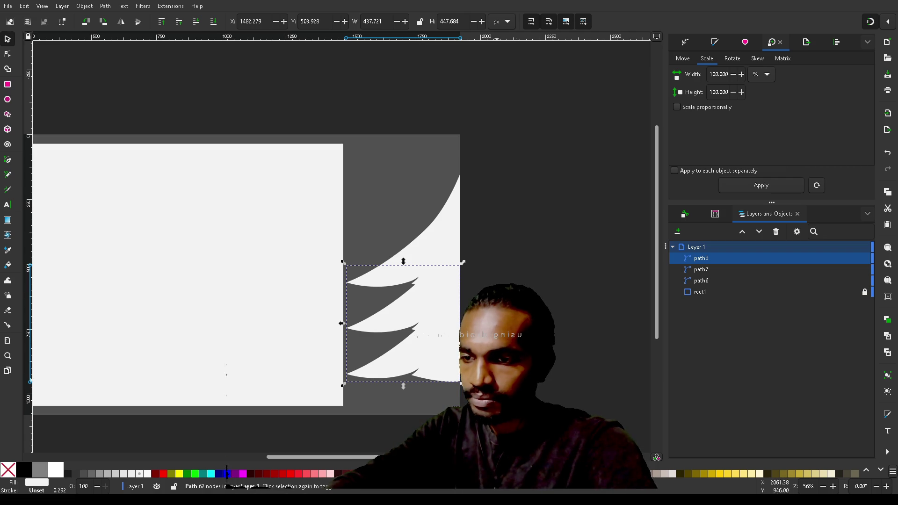
Duplicate the top tier and move the copy above the tree to about X 1482, Y -32.6
left_click(452, 229)
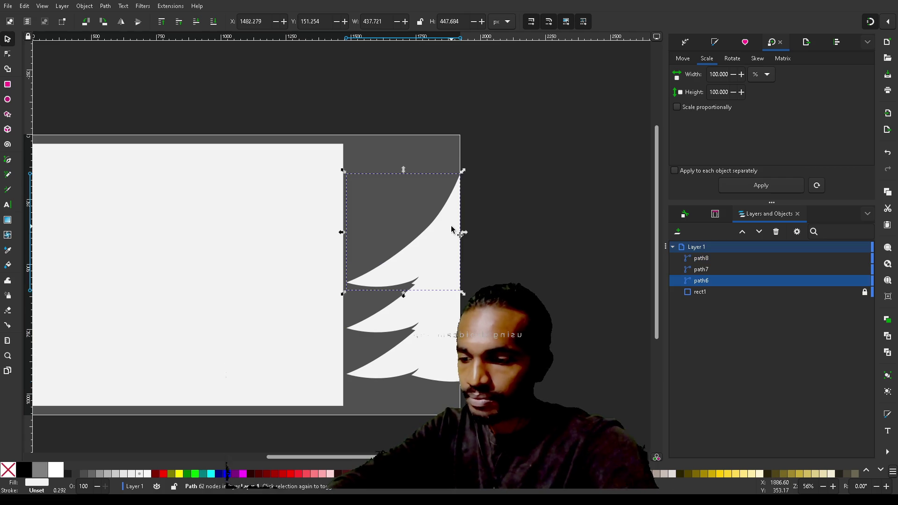
key("ctrl+d")
mouse_move(445, 248)
left_mouse_down()
mouse_move(439, 204)
mouse_move(446, 193)
mouse_move(436, 223)
mouse_move(407, 201)
mouse_move(449, 209)
mouse_move(440, 224)
mouse_move(463, 170)
mouse_move(448, 182)
mouse_move(451, 221)
left_mouse_up()
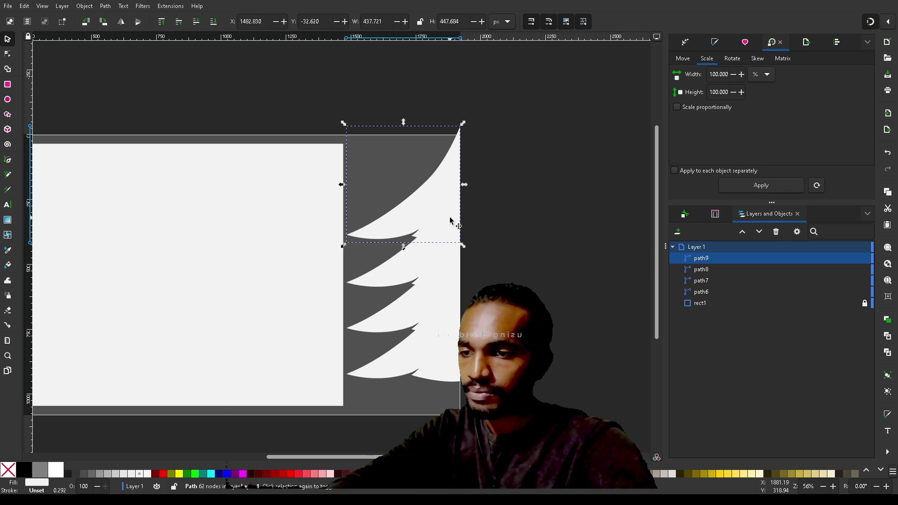
left_click(435, 265, "shift")
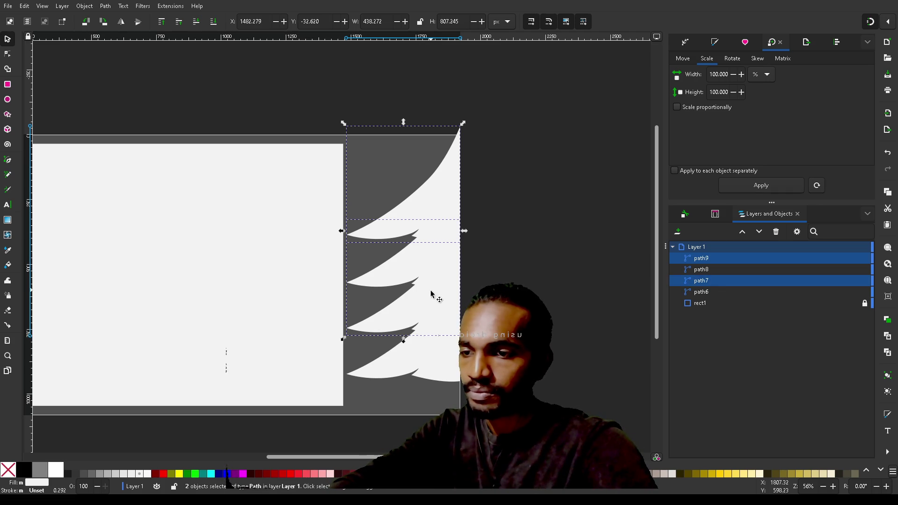
Select all four tiers and scale them from the top-right corner to about 380.5 × 854.5 px
left_click(431, 314, "shift")
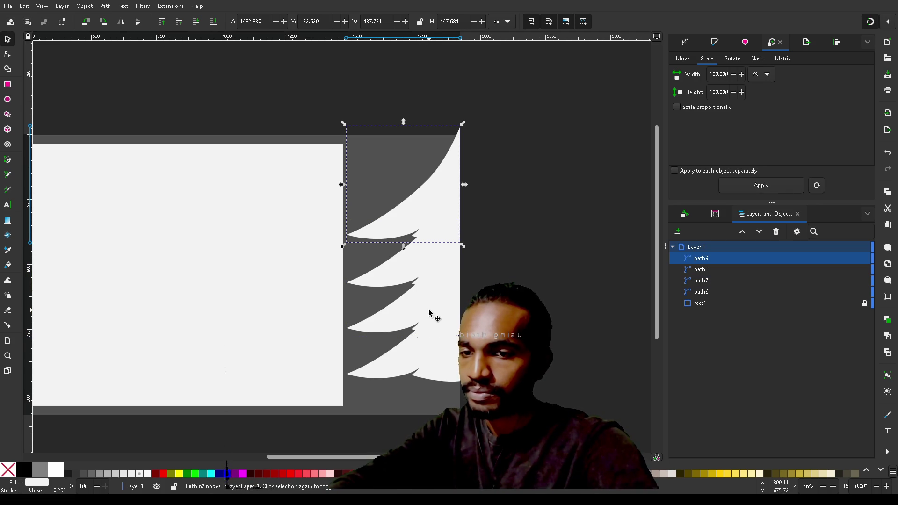
left_click(719, 288, "shift")
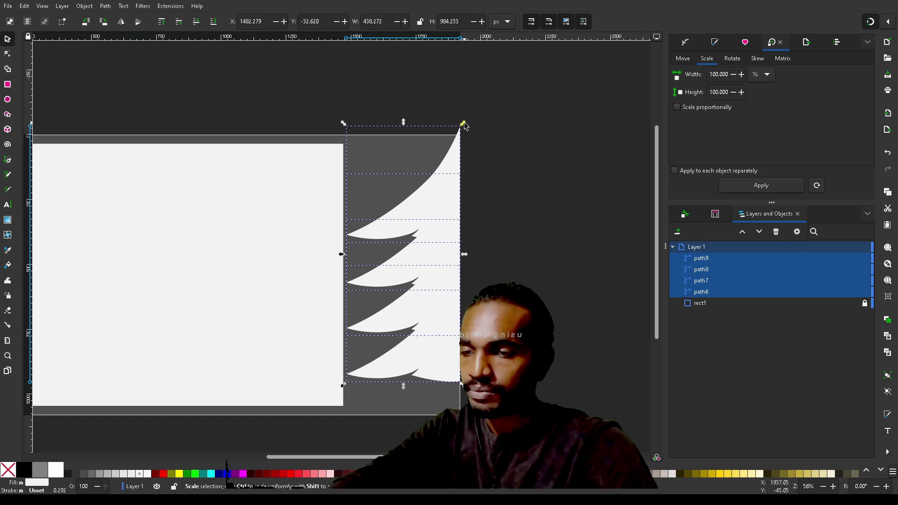
left_click_drag(463, 125, 451, 170)
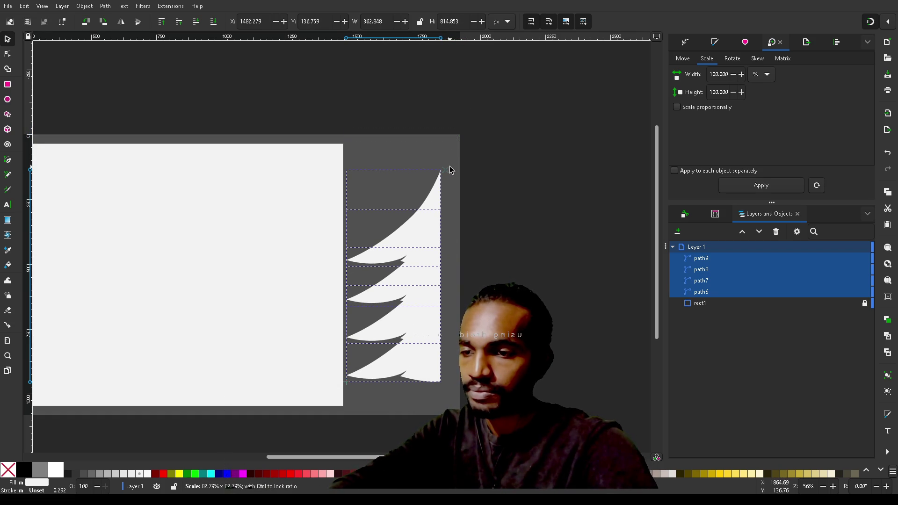
left_click_drag(450, 170, 448, 173)
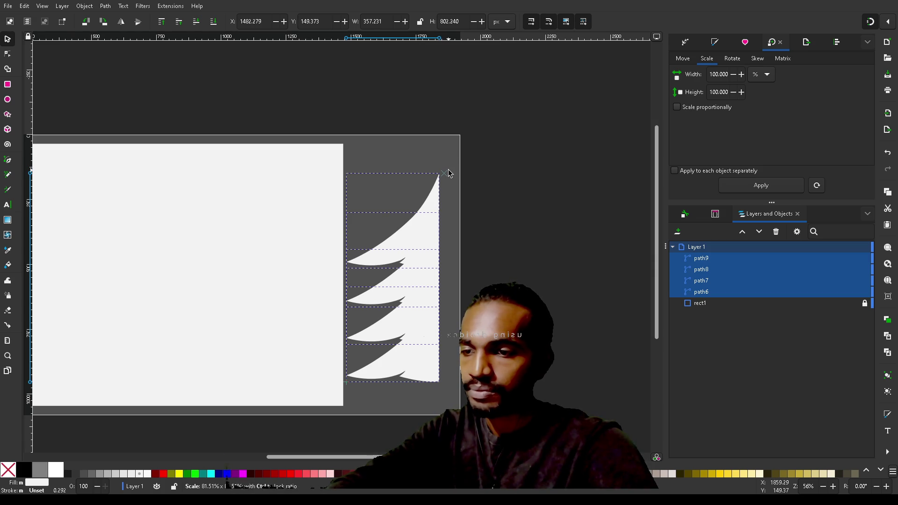
left_click_drag(448, 170, 453, 160)
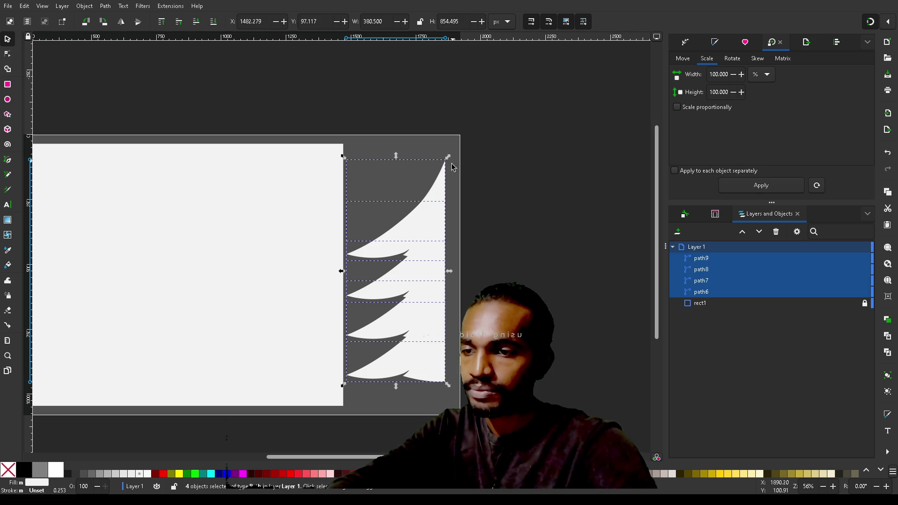
Shift the tree right to X 1540, flush with the page edge, and reselect all four tiers
left_click_drag(421, 276, 435, 276)
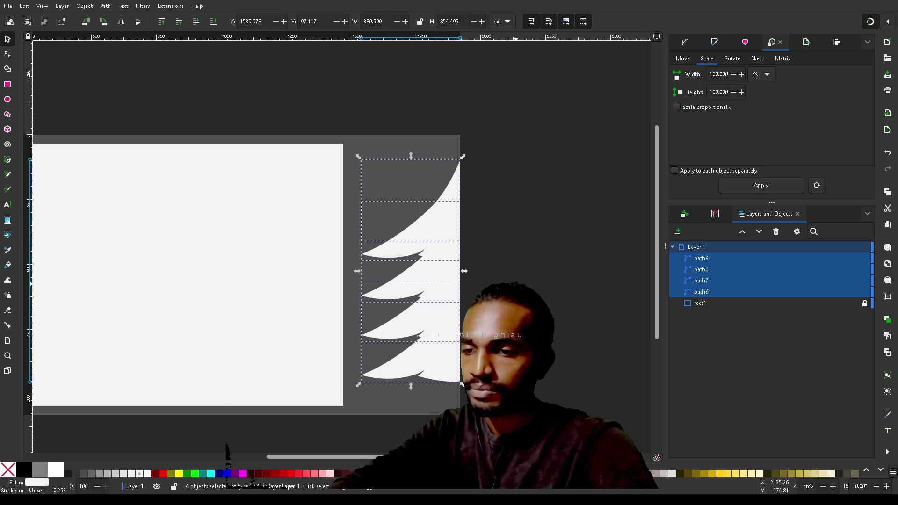
left_click(540, 260)
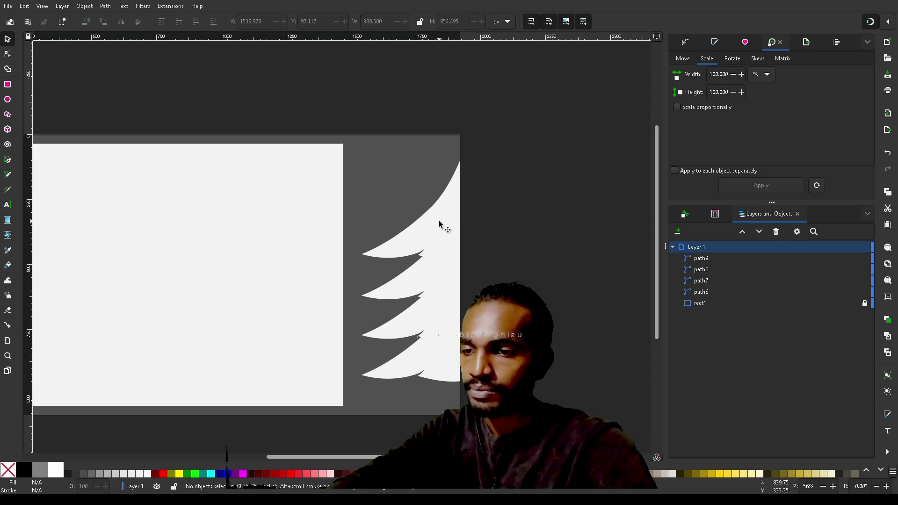
left_click(701, 259)
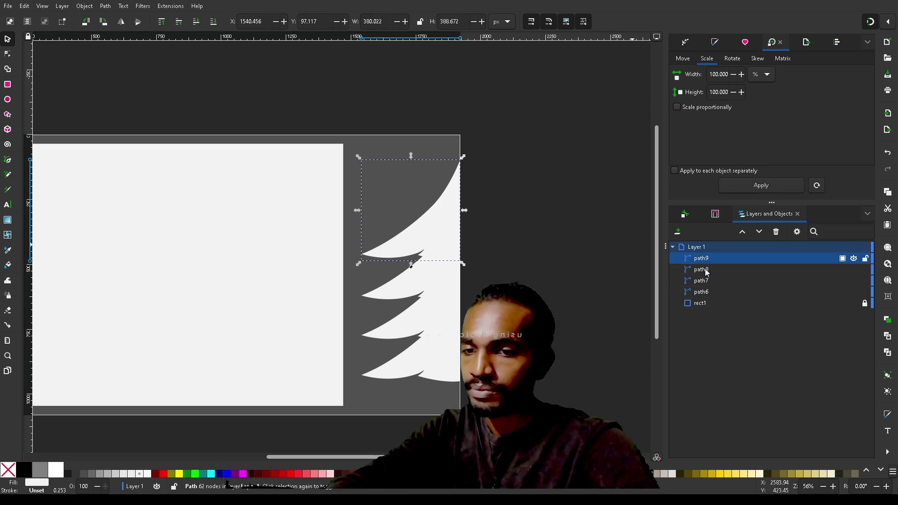
left_click(709, 293, "shift")
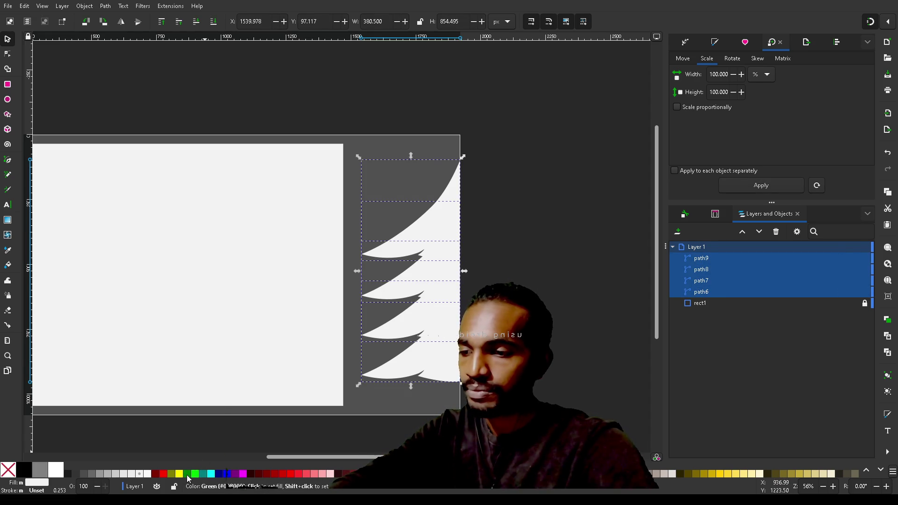
Fill the four selected tree tiers with the green palette swatch, then deselect
left_click(187, 474)
key("Escape")
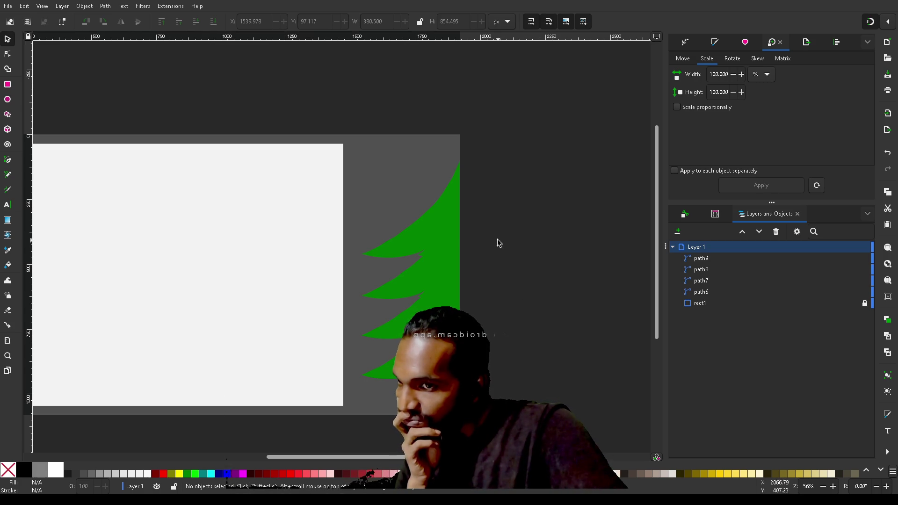
Give all four green tiers a flat black stroke in Fill and Stroke, then deselect
left_click(706, 260)
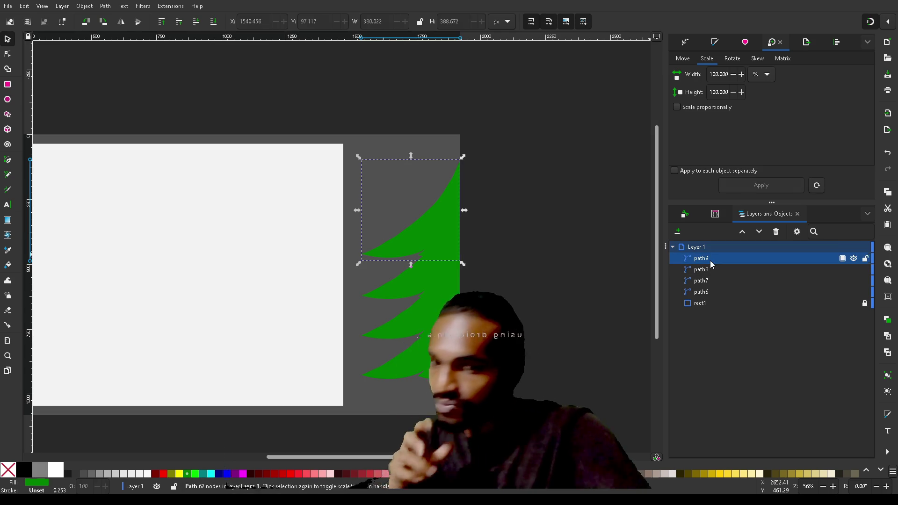
left_click(707, 293, "shift")
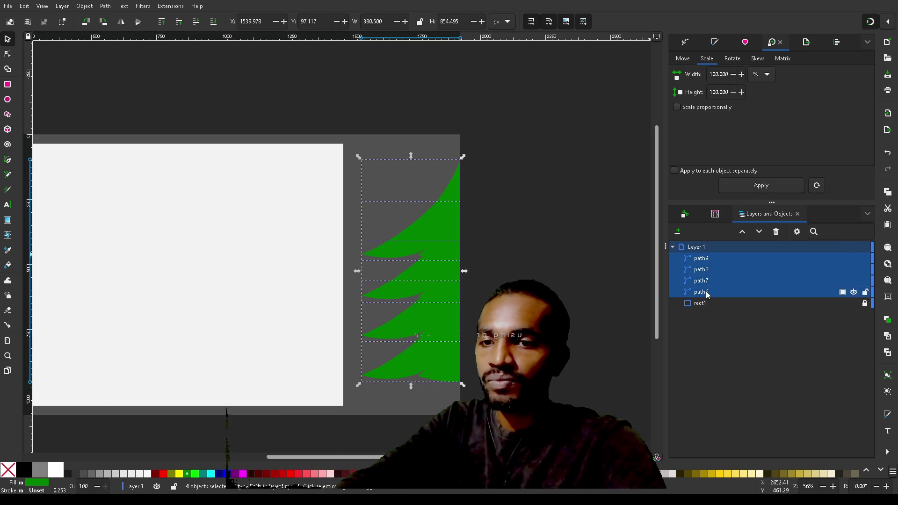
left_click(690, 44)
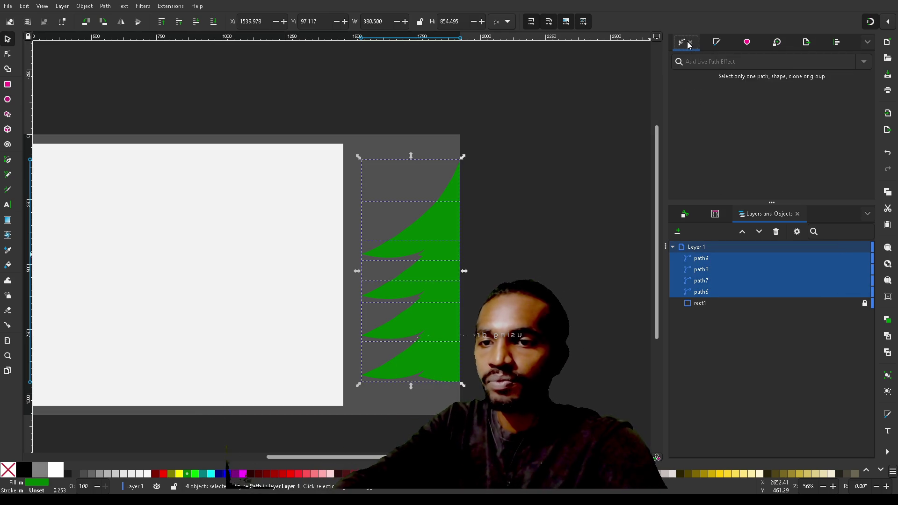
left_click(721, 45)
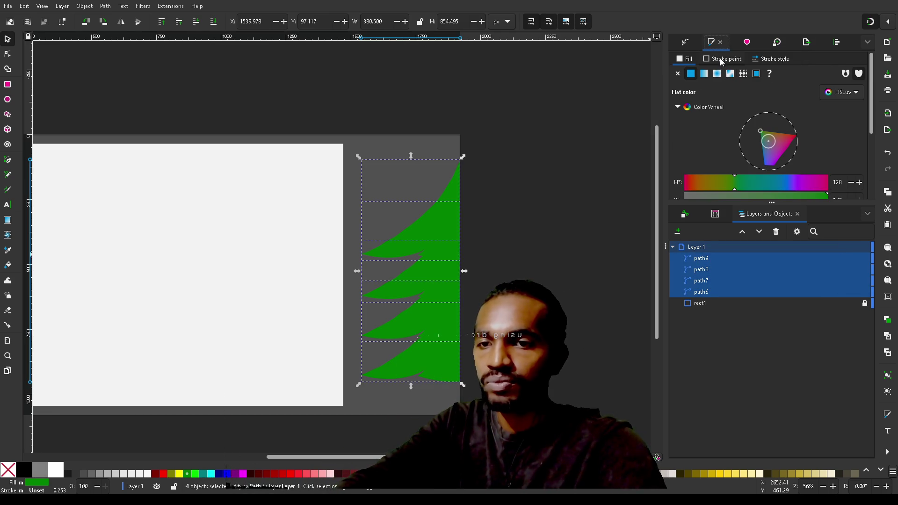
left_click(722, 60)
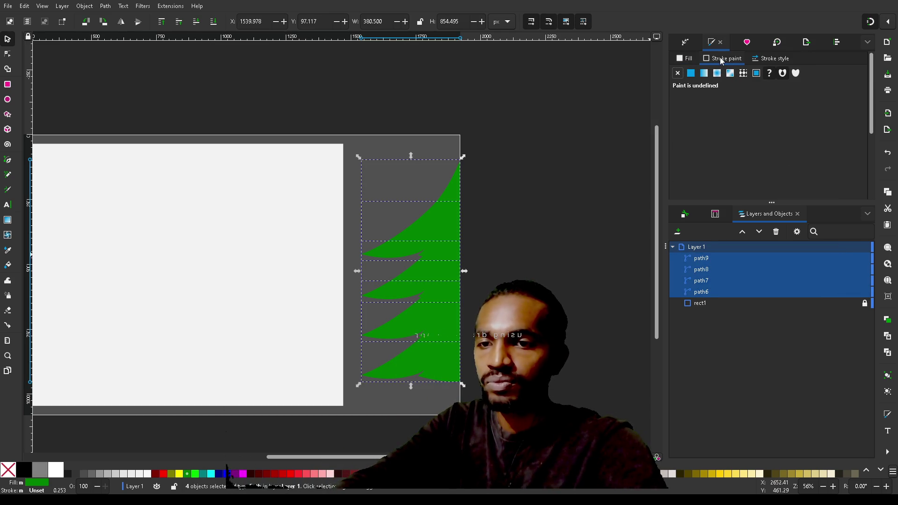
left_click(691, 75)
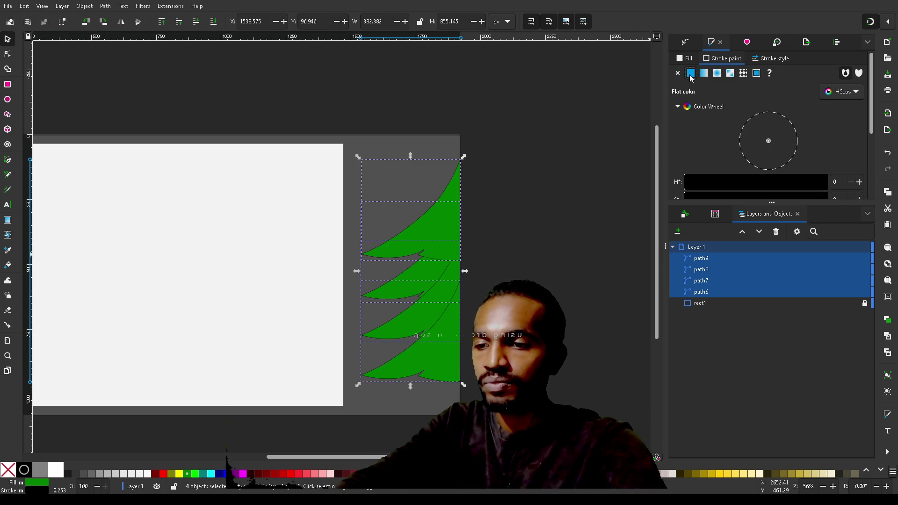
key("Escape")
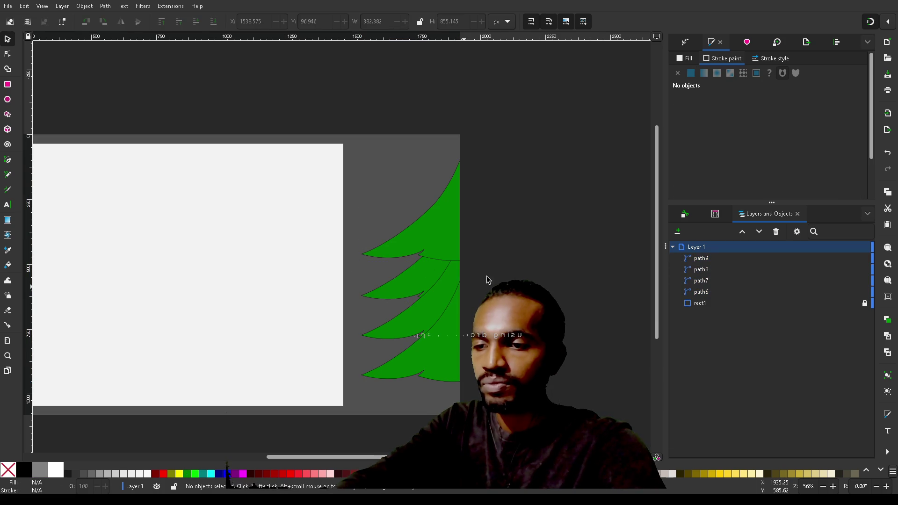
Move path8 below path6 in the Layers and Objects stacking order
left_click(708, 293)
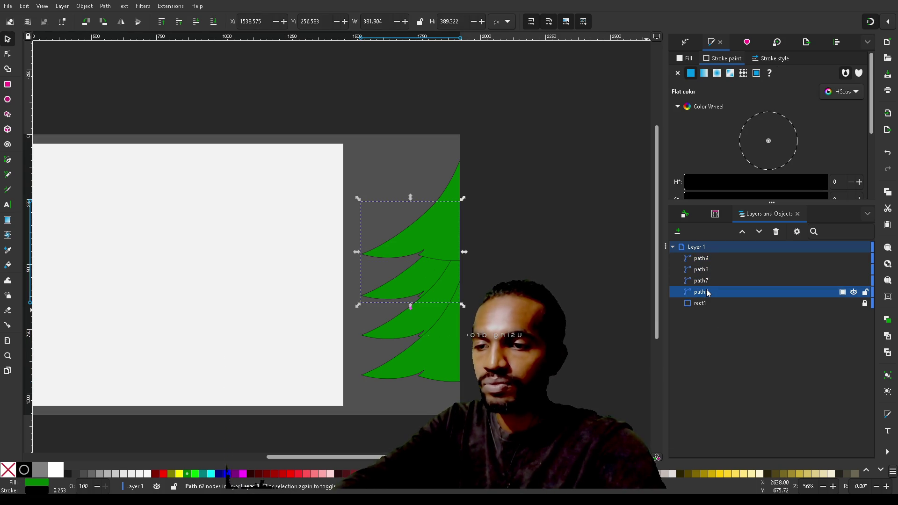
left_click(709, 270)
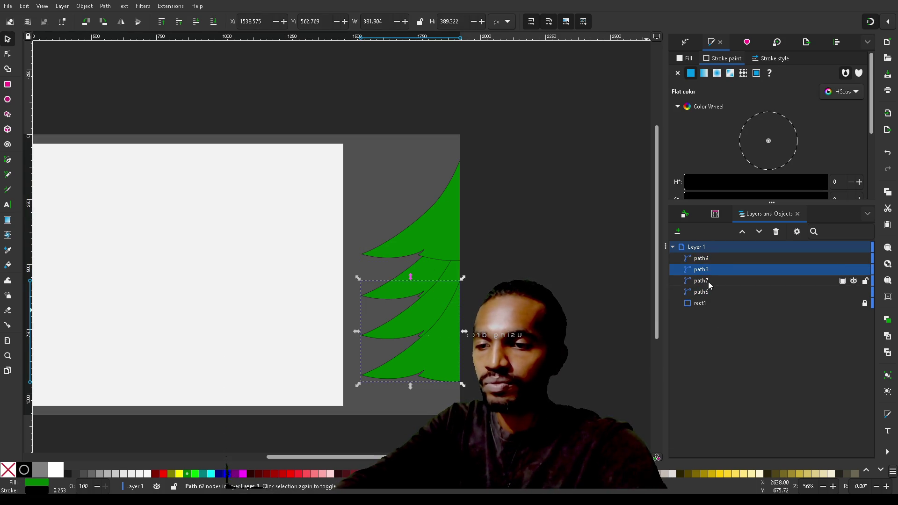
left_click(709, 282)
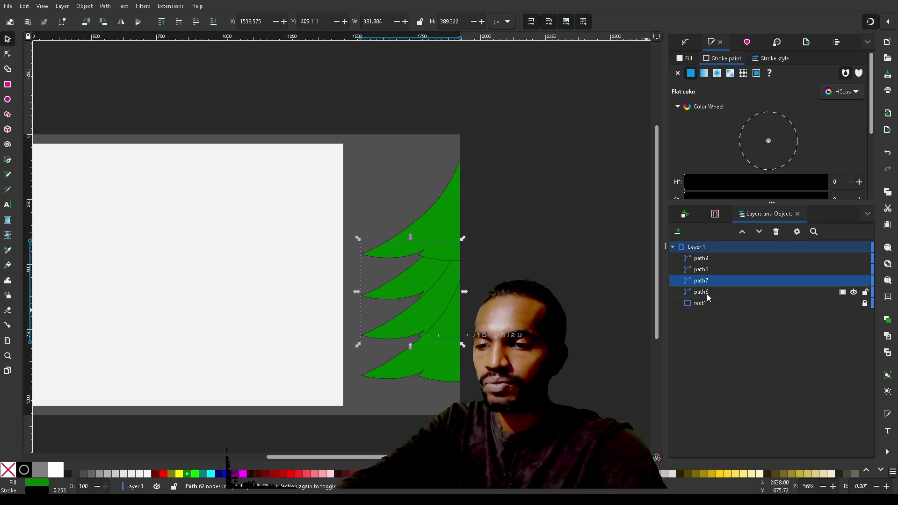
left_click(707, 293)
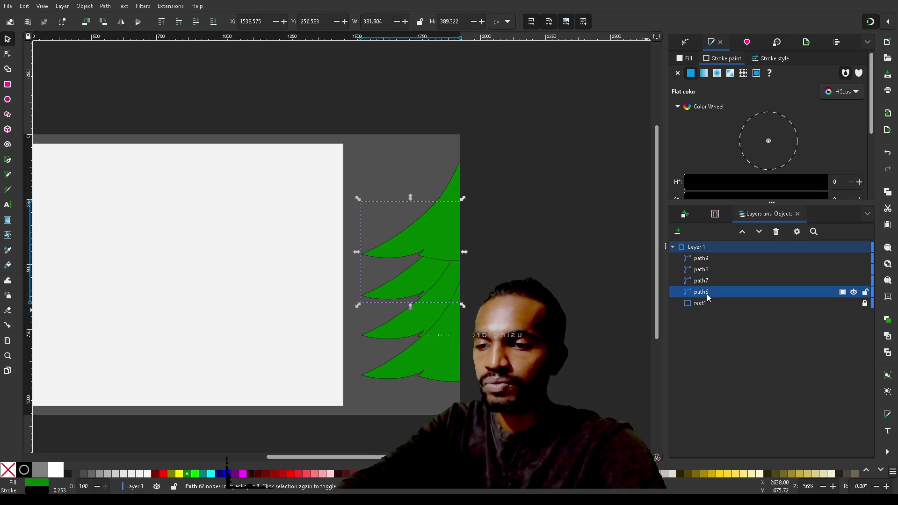
left_click(708, 258)
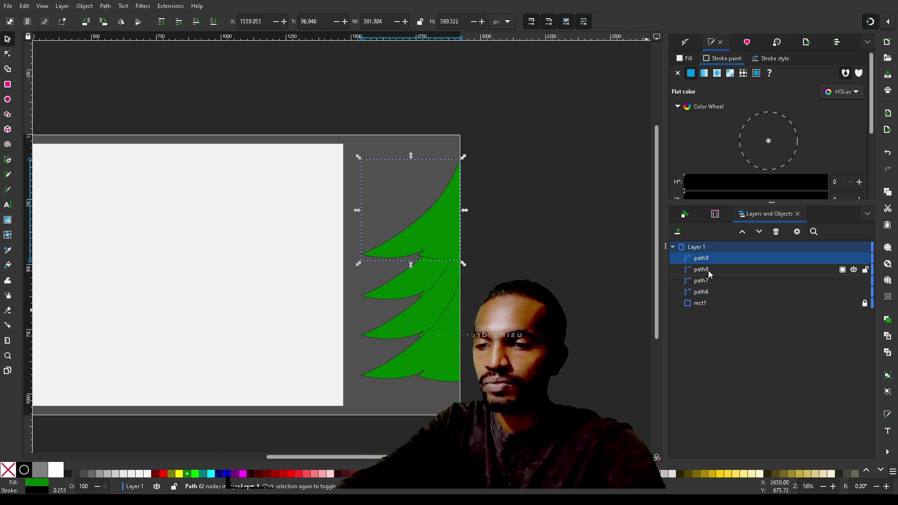
left_click(708, 270)
left_click_drag(709, 274, 711, 294)
Move path7 below path8, then select the top tier path9
left_click(710, 282)
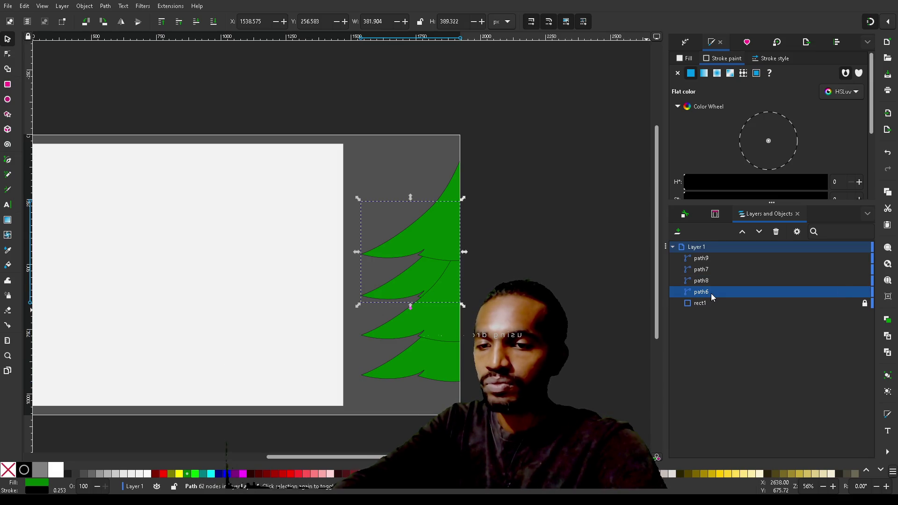
left_click(712, 281)
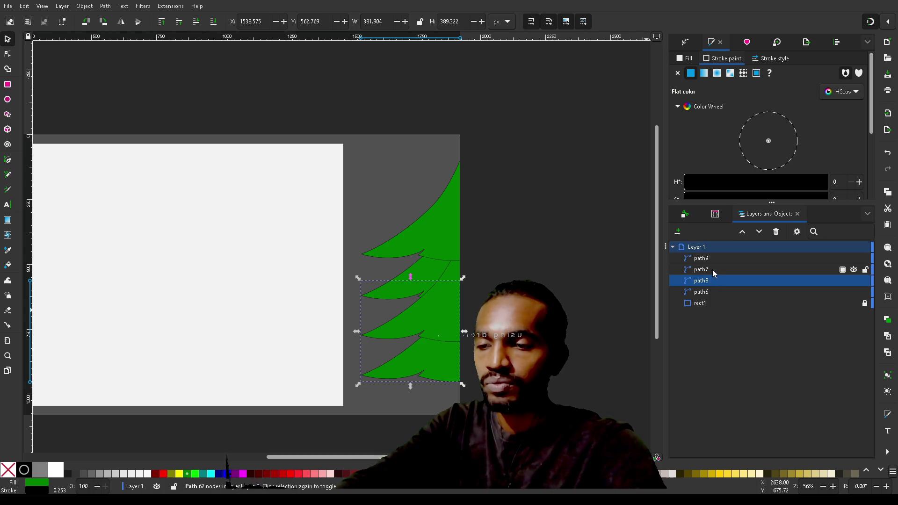
left_click(714, 274)
left_click_drag(714, 273, 714, 284)
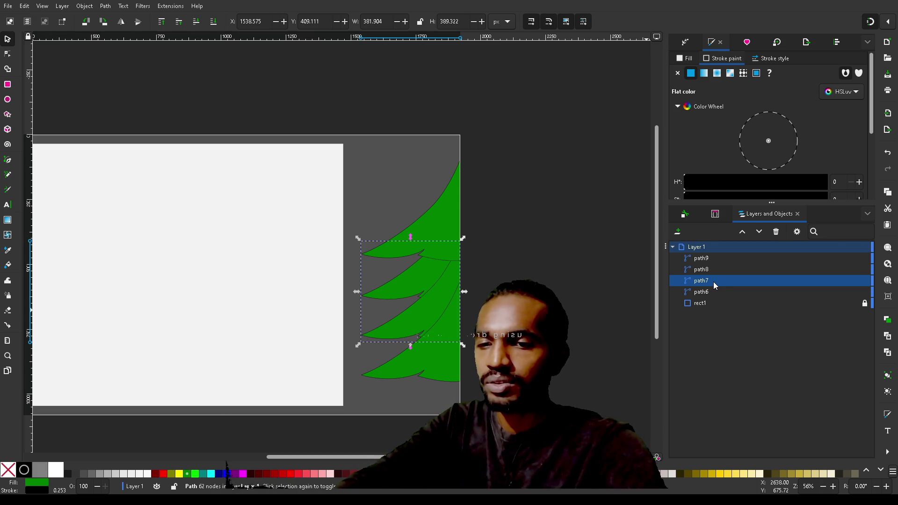
left_click(709, 259)
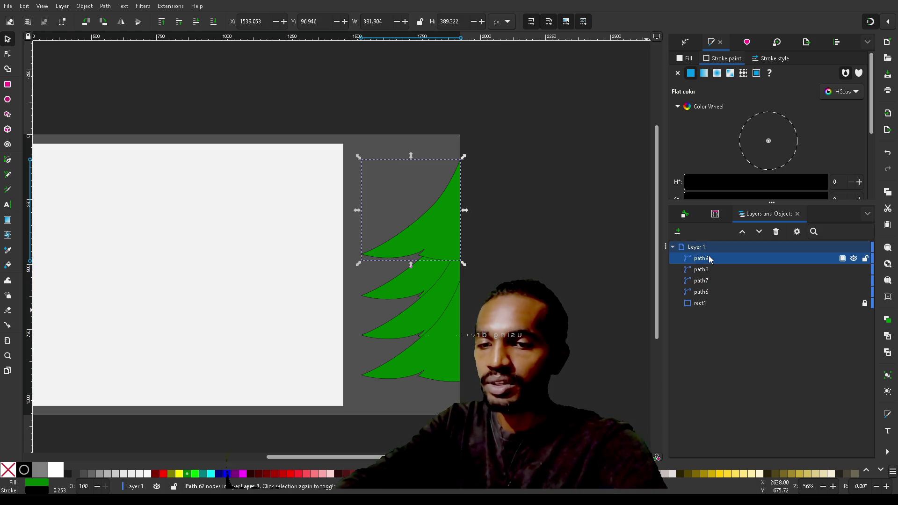
Drag path8 below path7 and path6 up under path9, then clear the selection
left_click(710, 270)
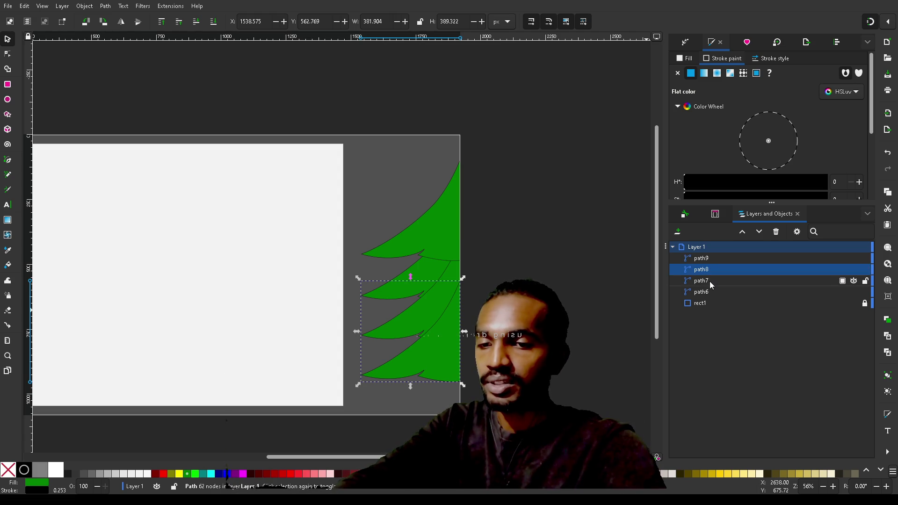
left_click(710, 282)
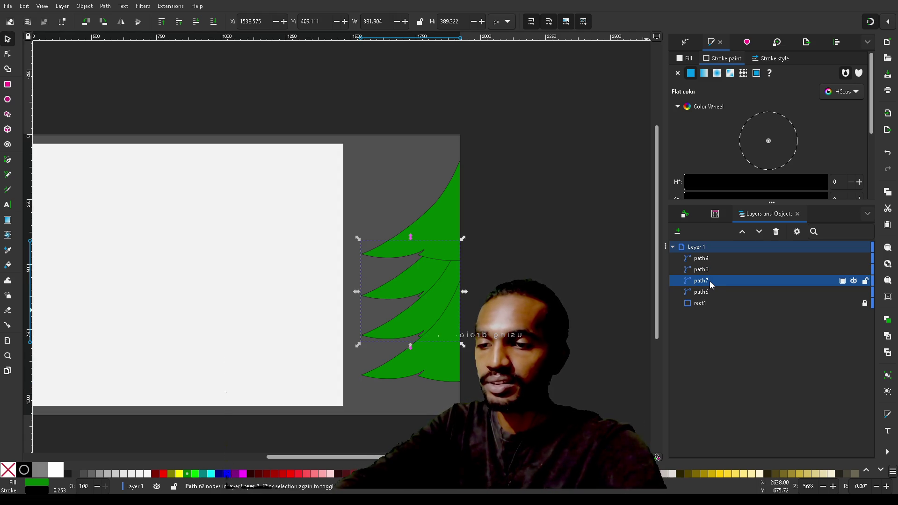
left_click_drag(710, 272, 712, 289)
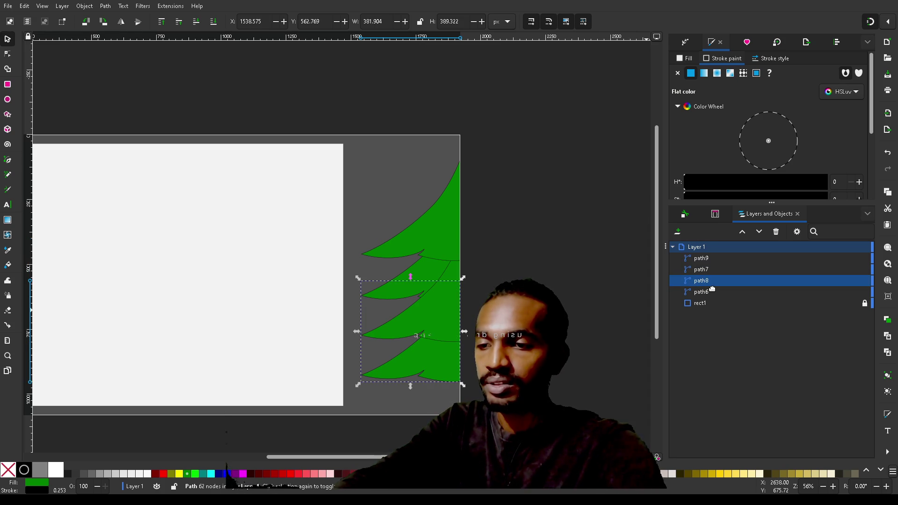
left_click(711, 294)
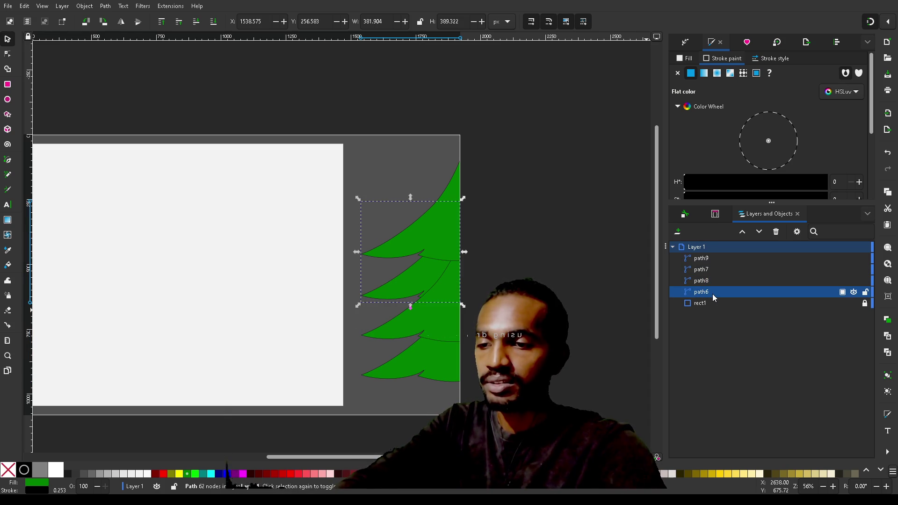
left_click_drag(712, 294, 717, 266)
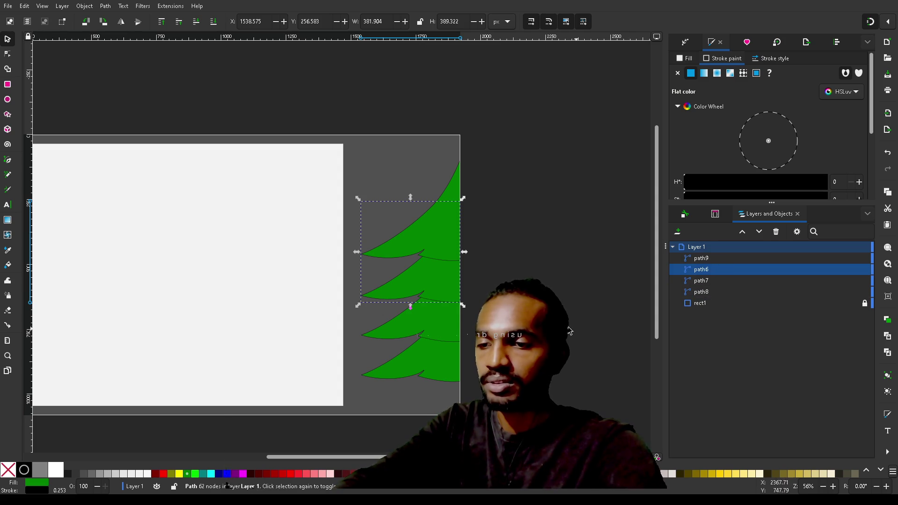
left_click(537, 313)
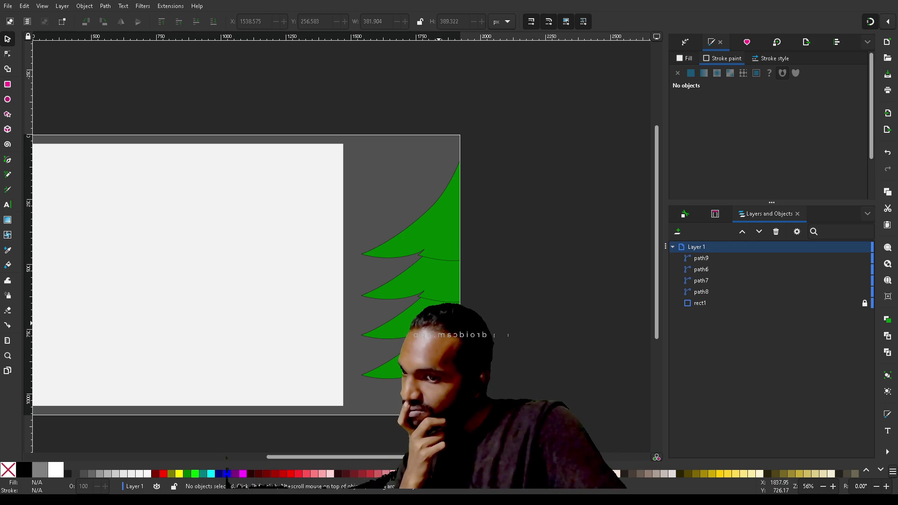
Open the third tier (path7) in the Node tool and zoom to fit it with 3
left_click(444, 326)
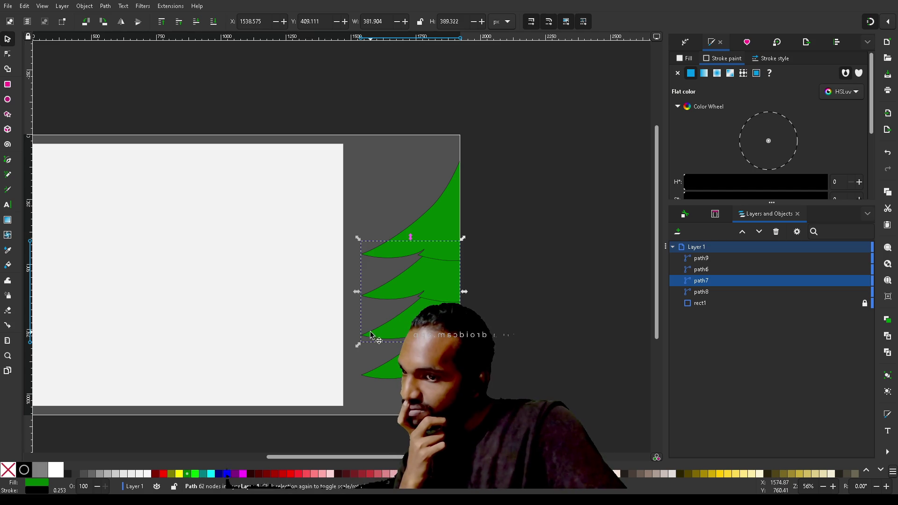
double_click(406, 332)
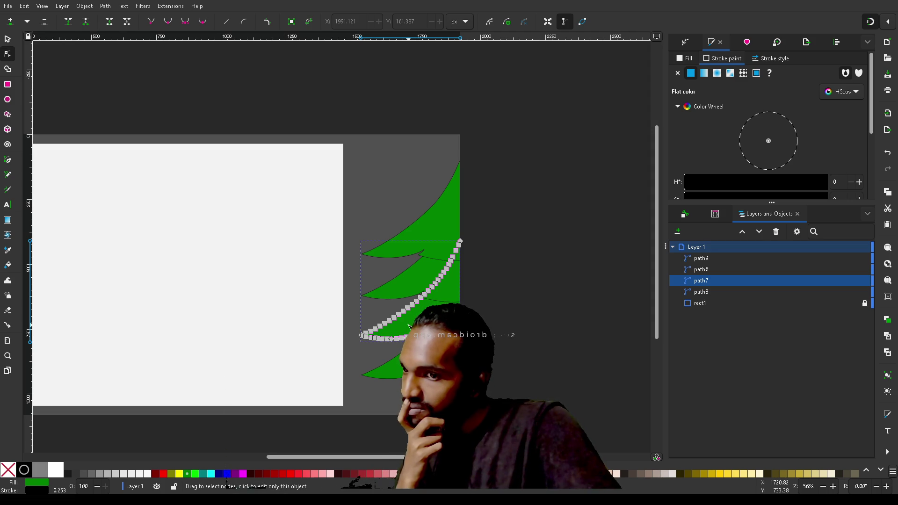
key("3")
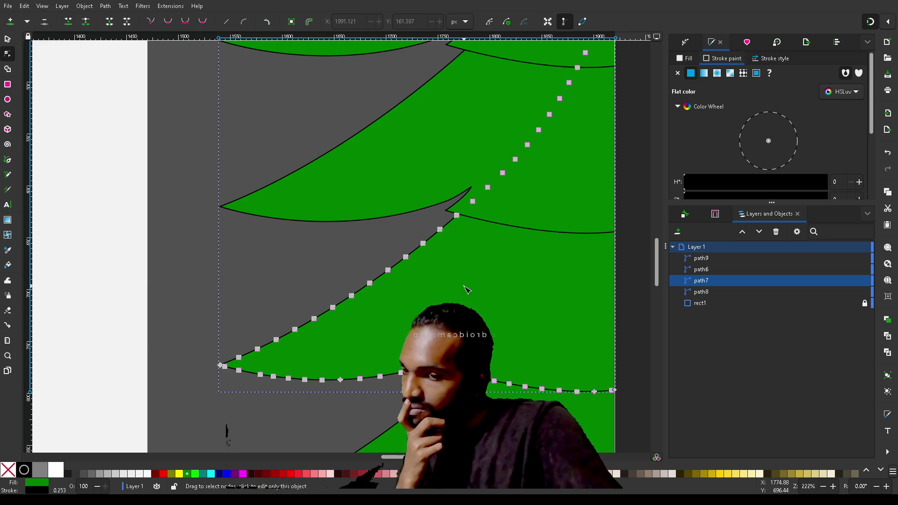
scroll(467, 290, "right", 8)
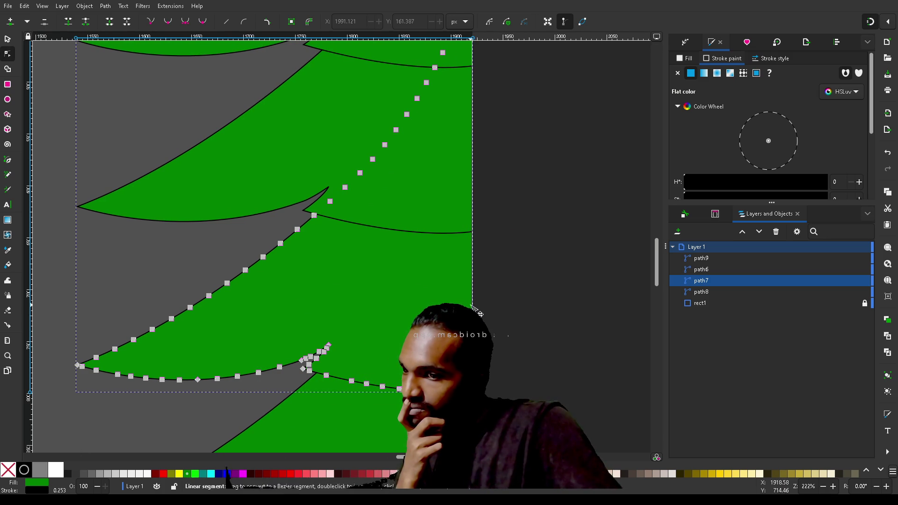
scroll(380, 312, "down", 3, "ctrl")
scroll(378, 313, "up", 2, "ctrl")
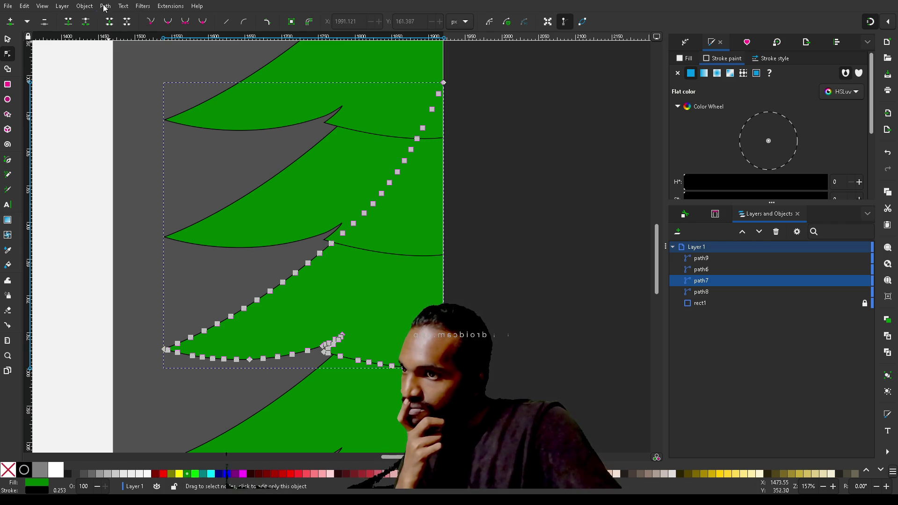
Return node editing to the third tier (path7) and save the drawing with Ctrl+S
left_click(130, 24)
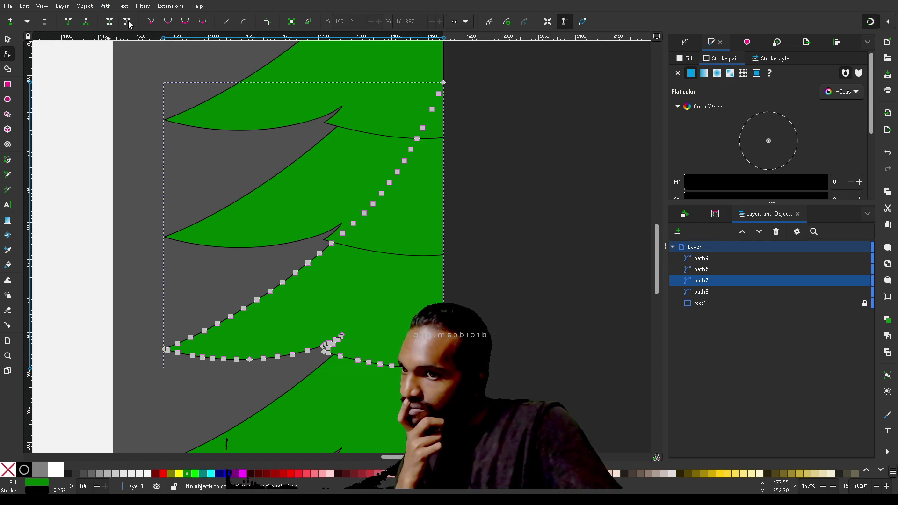
left_click(537, 253)
left_click(333, 290)
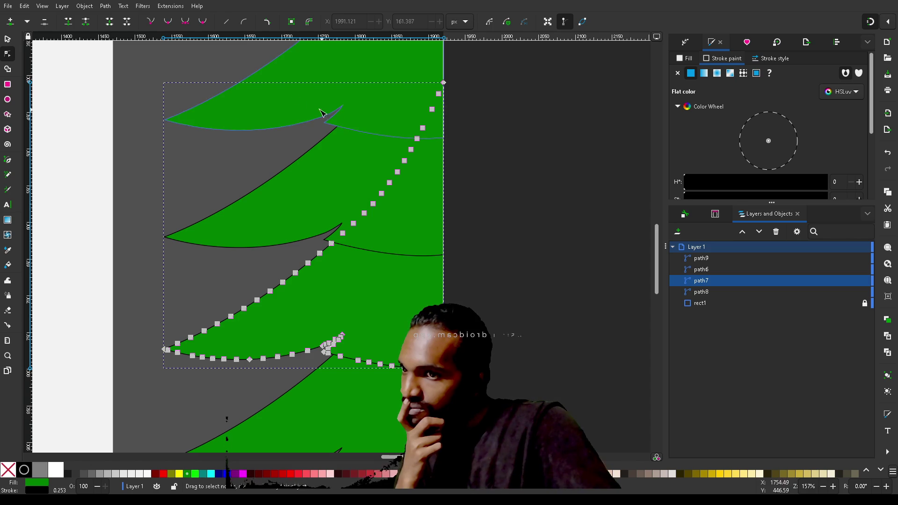
left_click(296, 97)
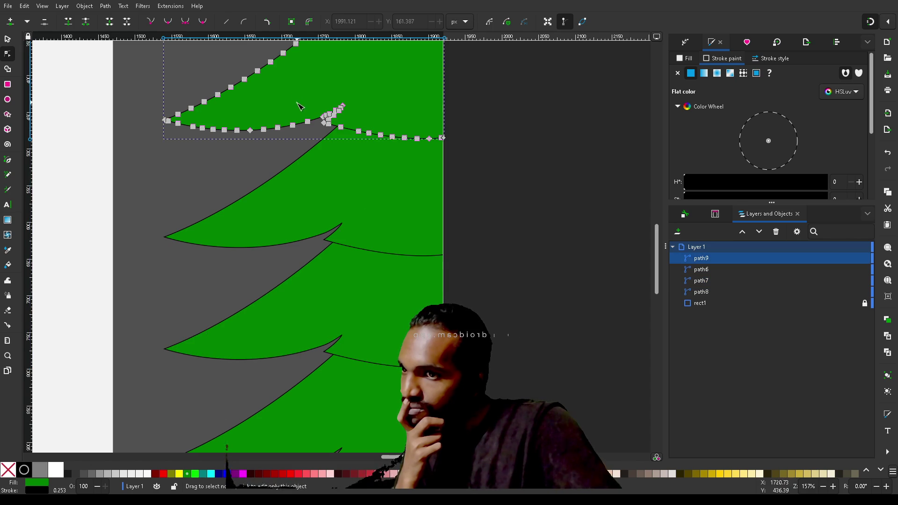
left_click(288, 206)
left_click(326, 344)
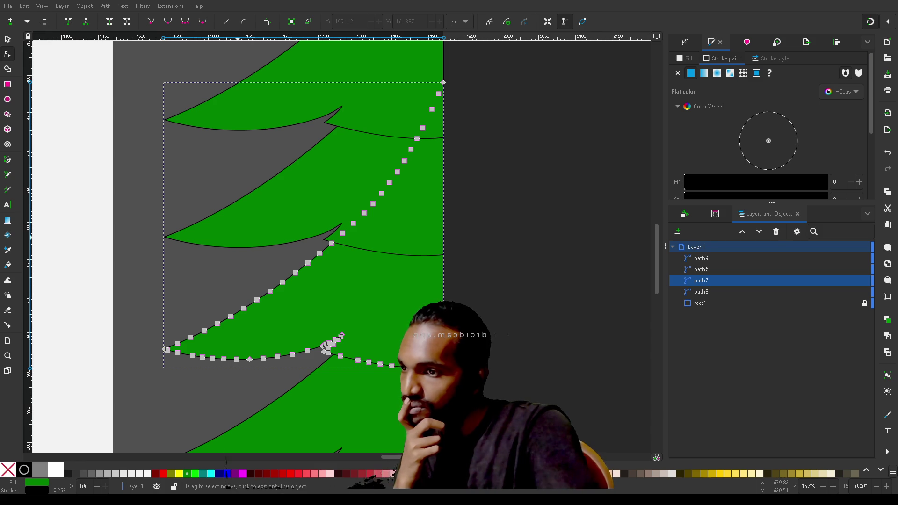
key("ctrl+s")
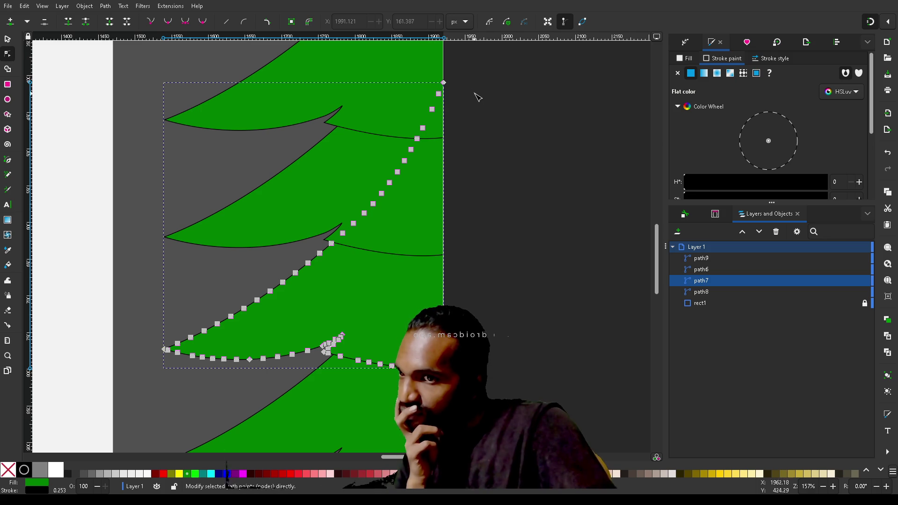
Reselect path7 and rubber-band the nodes along its upper curve
mouse_move(482, 93)
left_mouse_down()
mouse_move(348, 174)
mouse_move(227, 312)
mouse_move(168, 352)
mouse_move(160, 339)
mouse_move(174, 348)
mouse_move(545, 215)
left_mouse_up()
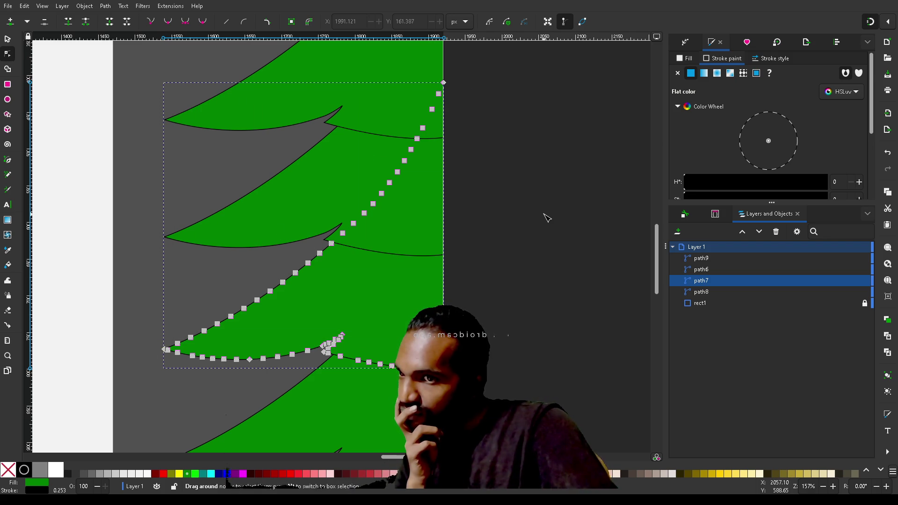
left_click(179, 130)
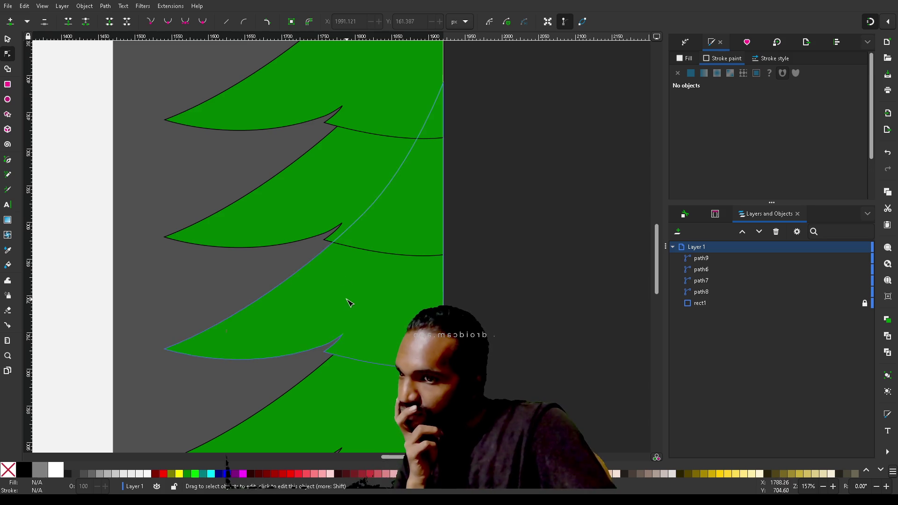
left_click(347, 304)
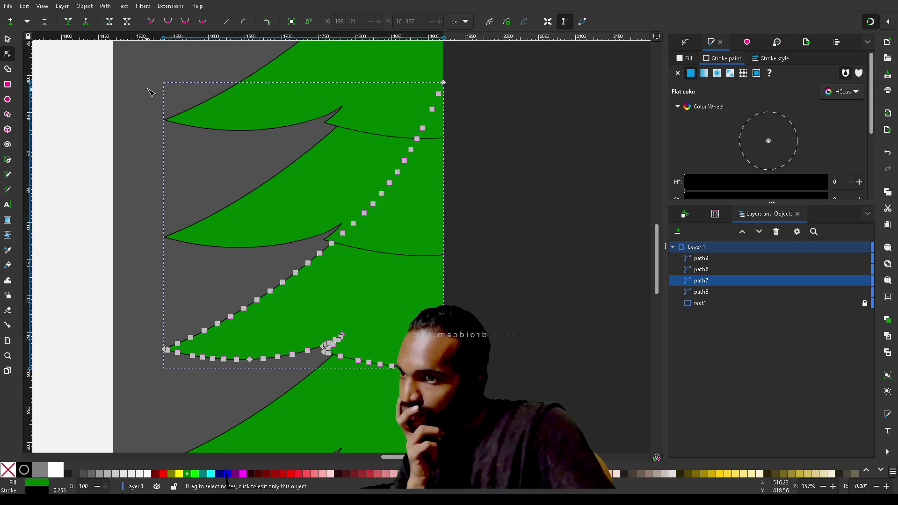
mouse_move(150, 92)
left_mouse_down()
mouse_move(450, 305)
mouse_move(445, 338)
mouse_move(232, 348)
left_mouse_up()
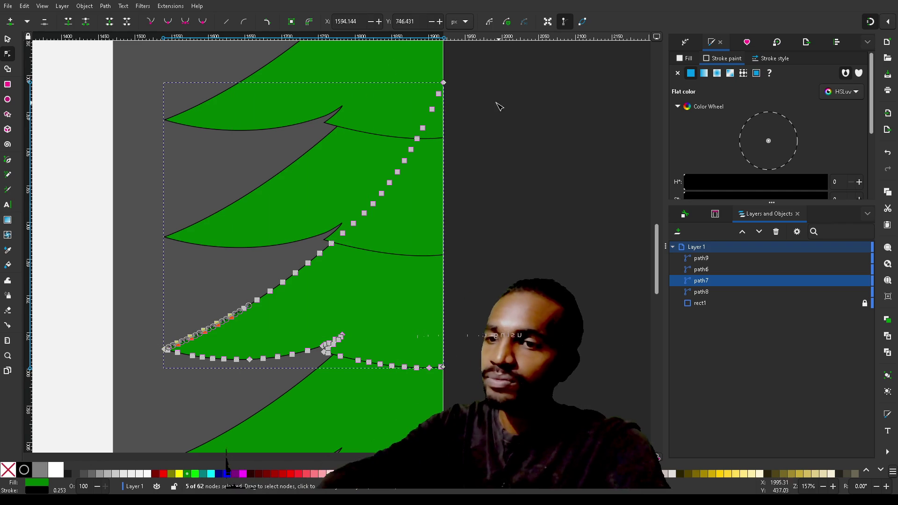
Delete the 26 intermediate nodes along path7's long upper curve
mouse_move(477, 93)
left_mouse_down()
mouse_move(240, 302)
mouse_move(214, 310)
left_mouse_up()
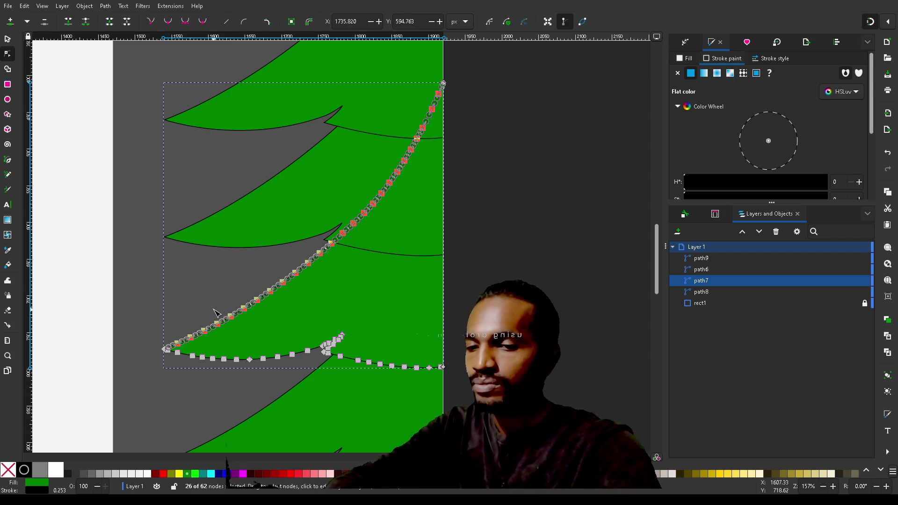
key("Delete")
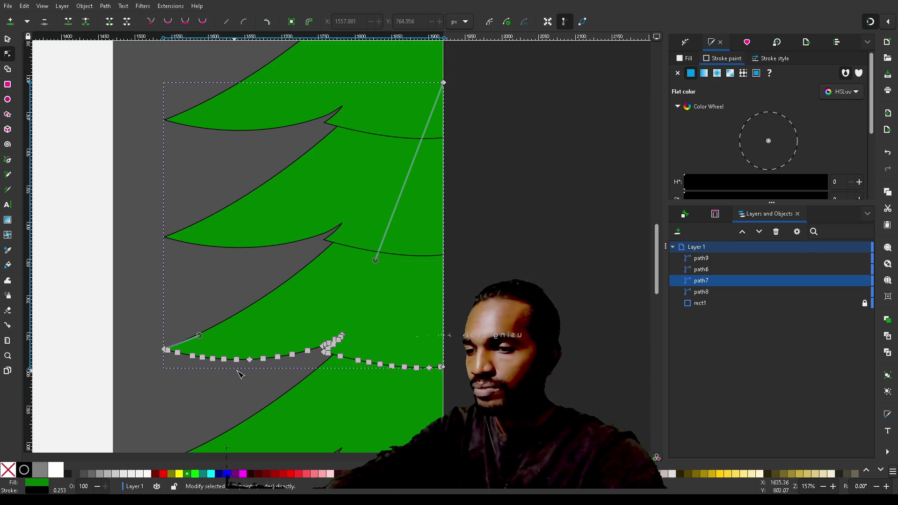
Select the hook curve's intermediate nodes plus the tip node and delete them
left_click_drag(323, 367, 346, 333)
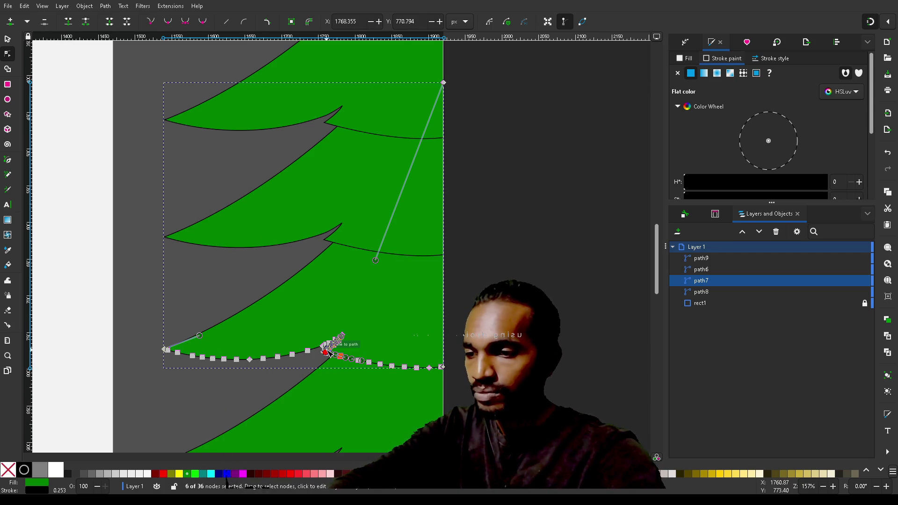
scroll(332, 346, "up", 4)
scroll(327, 234, "left", 5)
scroll(596, 241, "left", 5)
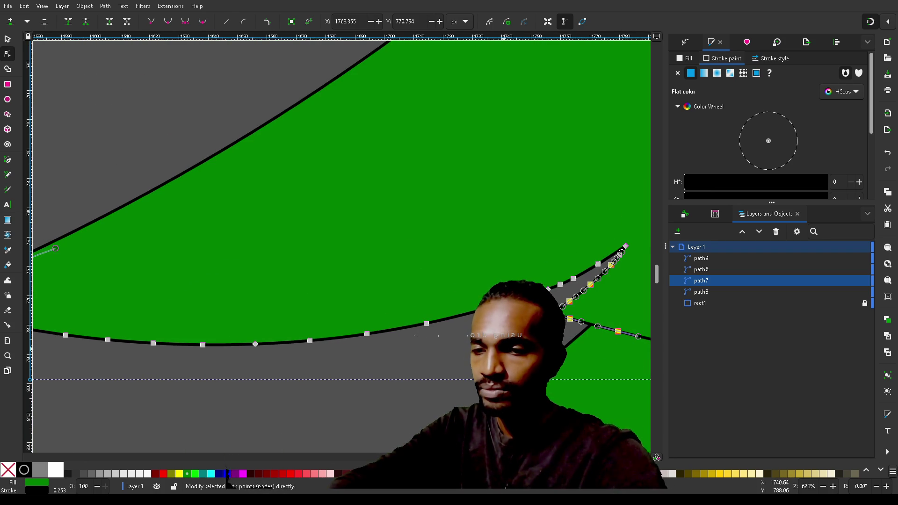
scroll(509, 349, "up", 2)
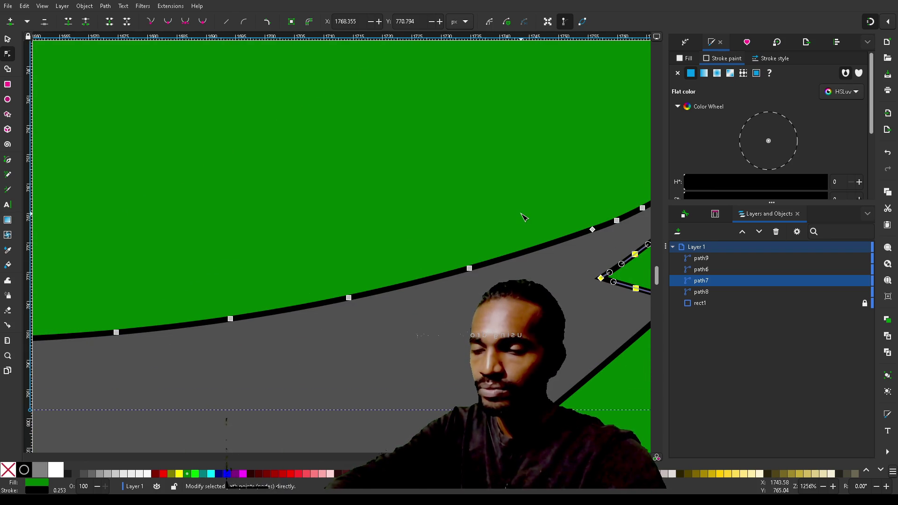
scroll(524, 218, "down", 4)
mouse_move(522, 202)
left_mouse_down()
mouse_move(459, 233)
mouse_move(271, 293)
left_mouse_up()
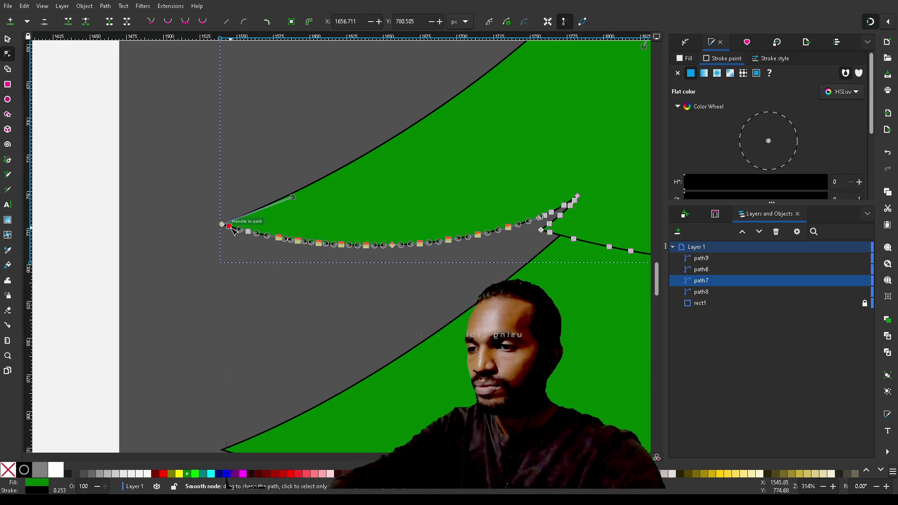
left_click(197, 325)
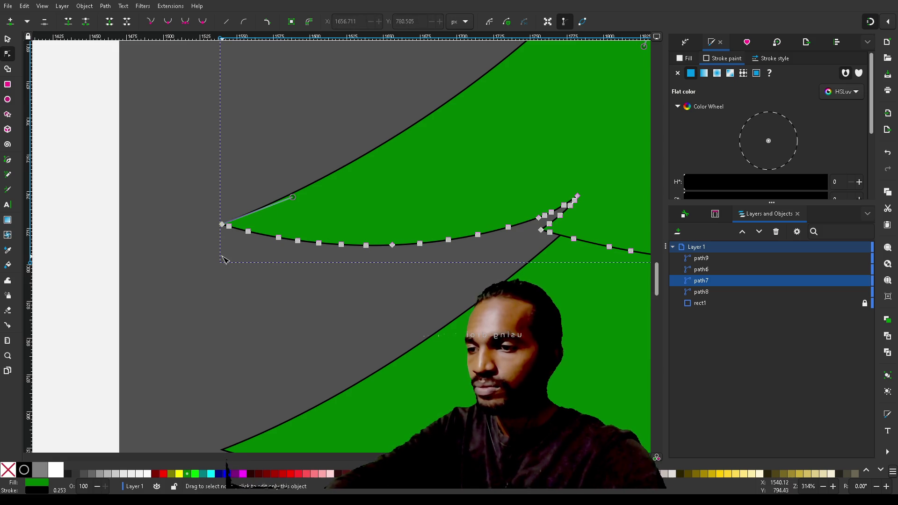
mouse_move(227, 236)
left_mouse_down()
mouse_move(242, 216)
mouse_move(274, 213)
mouse_move(297, 228)
mouse_move(492, 201)
mouse_move(545, 208)
mouse_move(524, 217)
left_mouse_up()
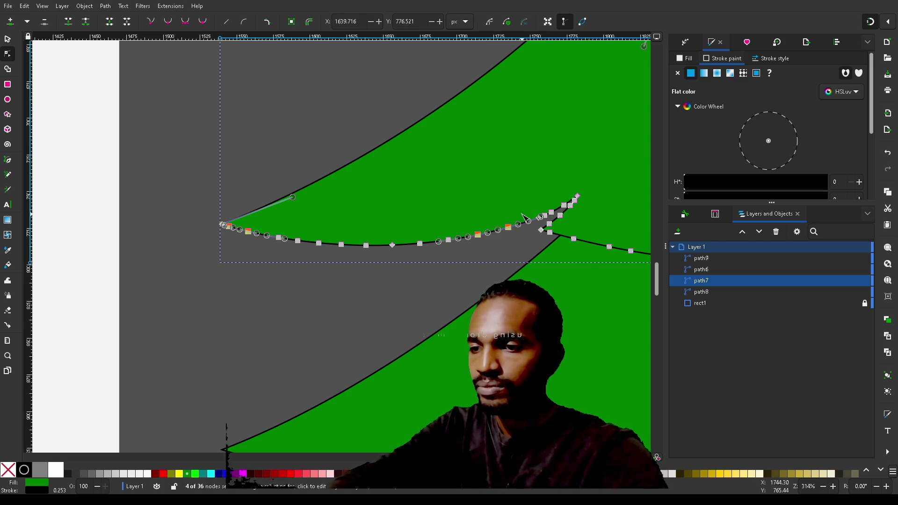
mouse_move(470, 198)
left_mouse_down()
mouse_move(379, 248)
mouse_move(270, 328)
mouse_move(279, 332)
left_mouse_up()
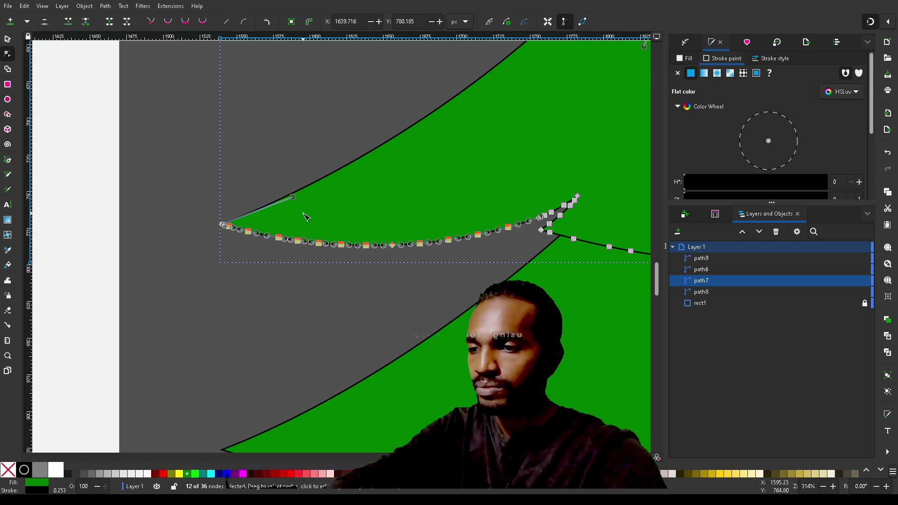
left_click_drag(525, 177, 555, 221)
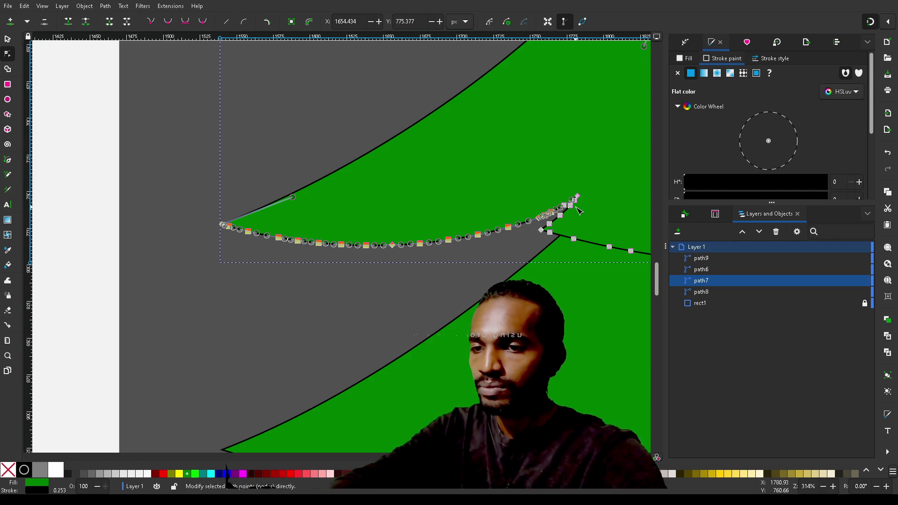
scroll(583, 217, "up", 5, "ctrl")
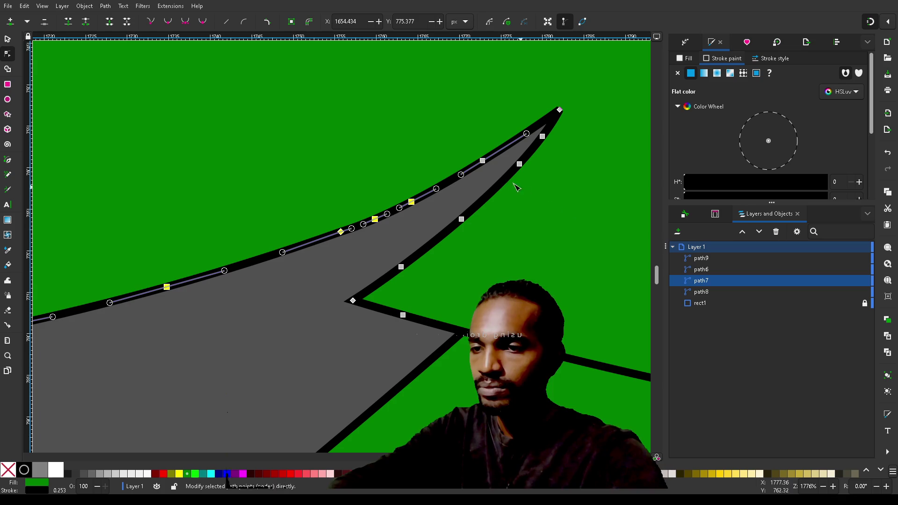
left_click(484, 161, "shift")
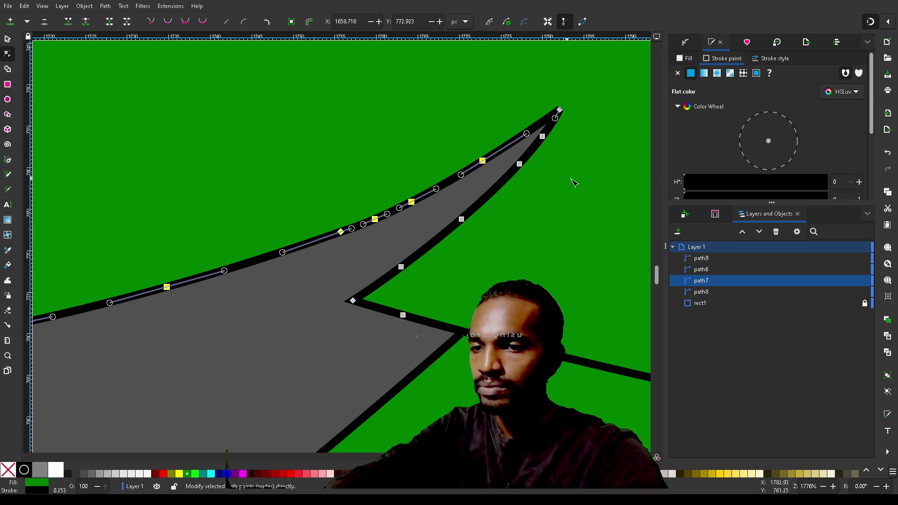
scroll(535, 236, "down", 4, "ctrl")
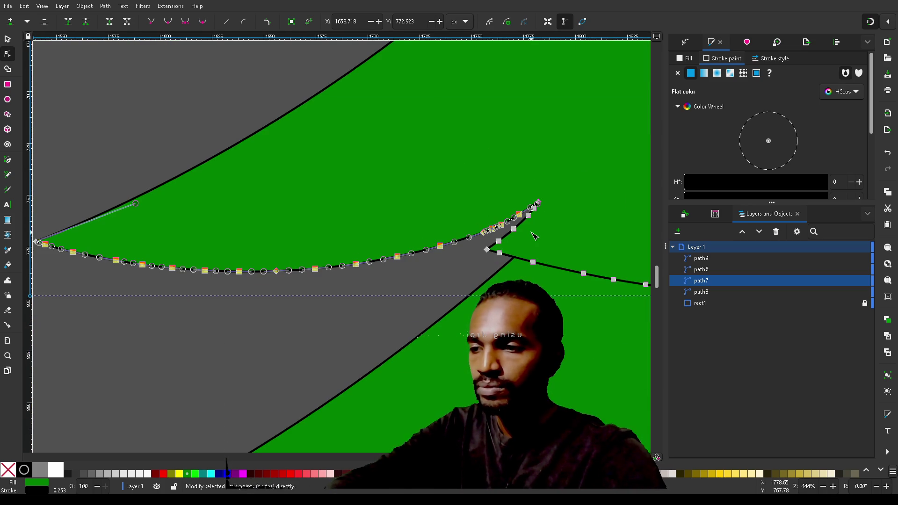
scroll(534, 236, "down", 3, "ctrl")
key("Delete")
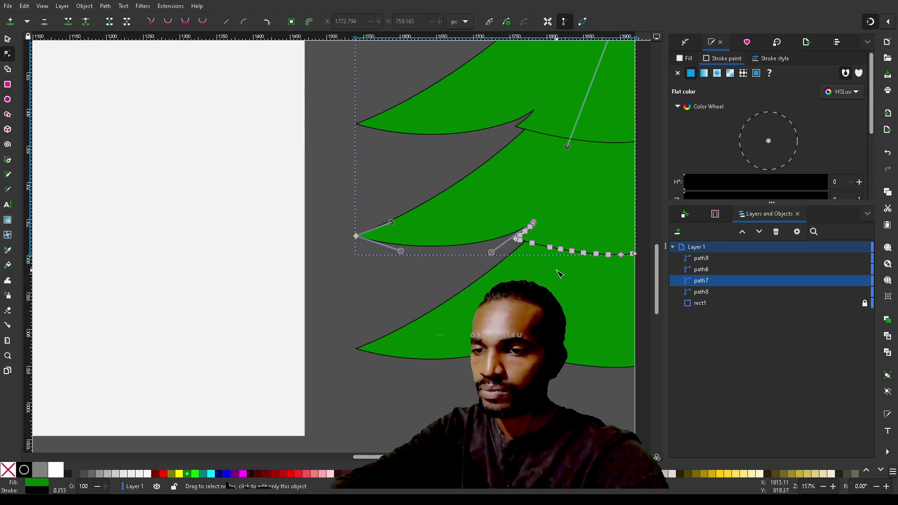
Smooth the nodes beside the pointed corner and delete three extra upper-curve nodes
scroll(560, 274, "up", 5, "ctrl")
scroll(448, 216, "up", 4)
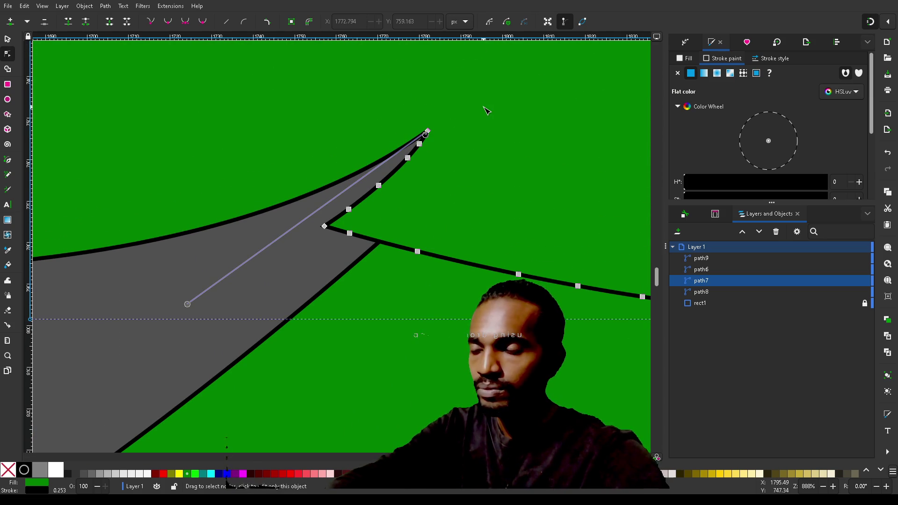
left_click_drag(484, 106, 308, 240)
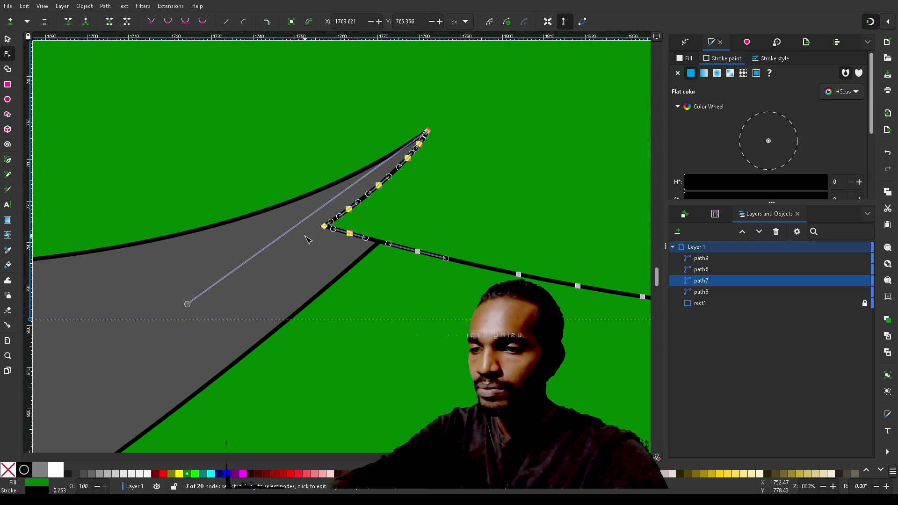
left_click(349, 233, "ctrl")
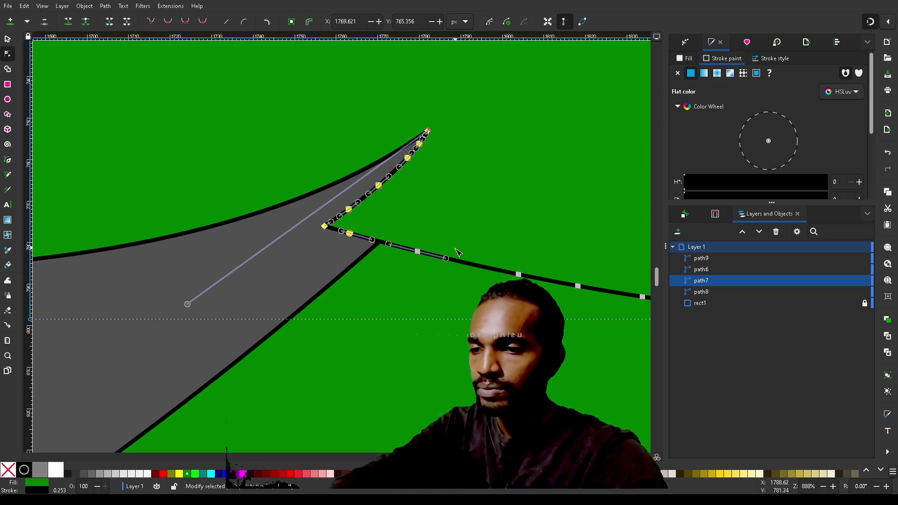
left_click(418, 251, "ctrl")
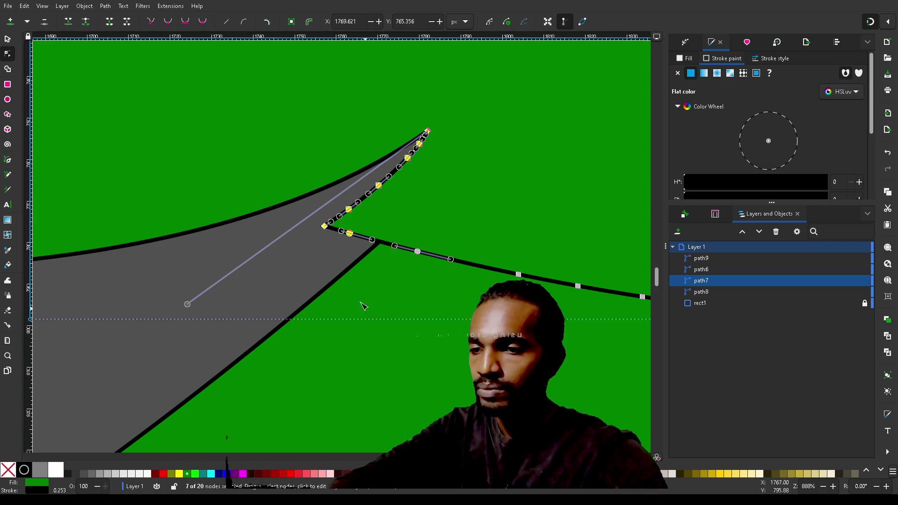
left_click(358, 236)
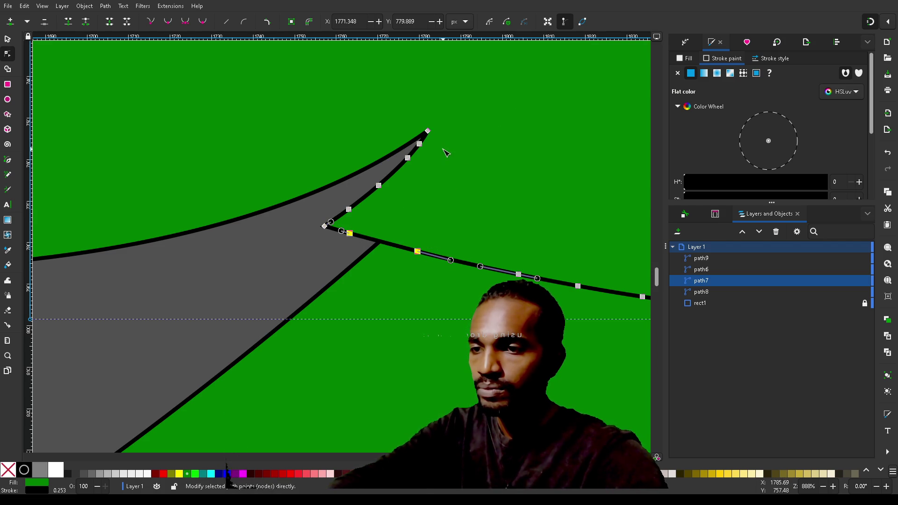
left_click_drag(446, 146, 343, 218)
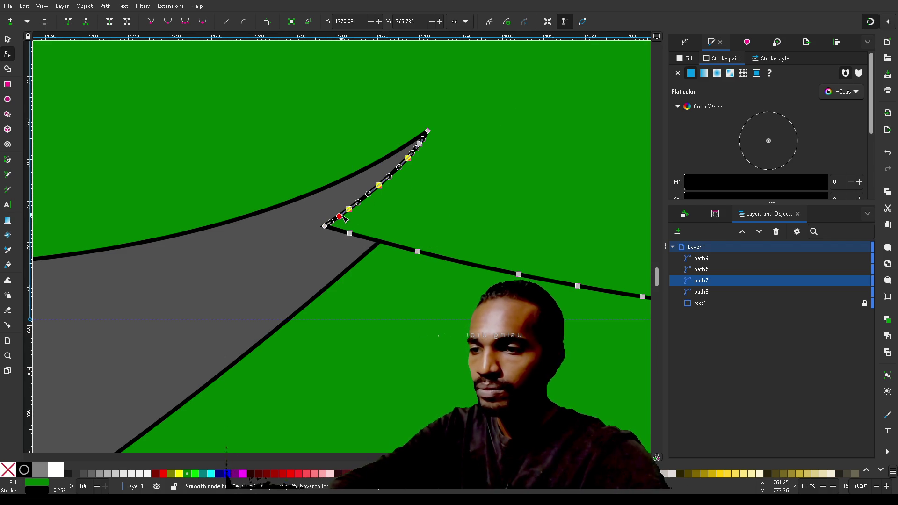
key("Delete")
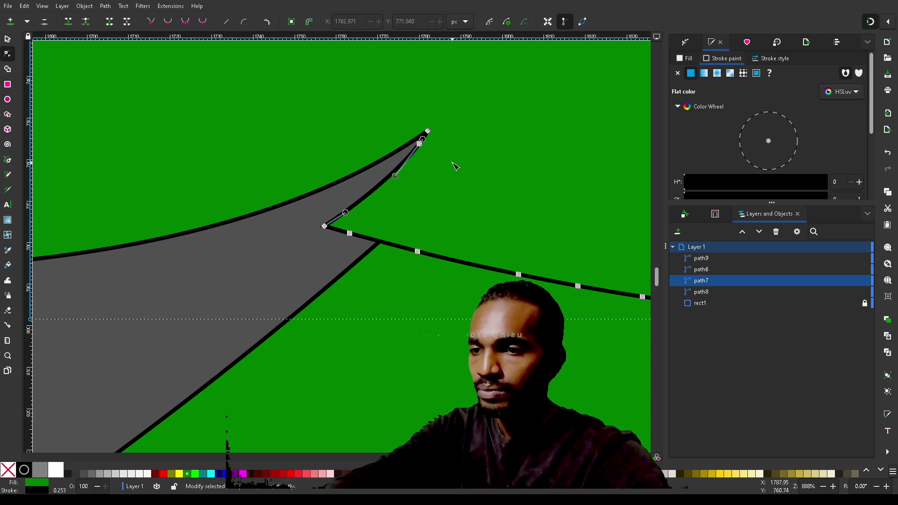
left_click(420, 143)
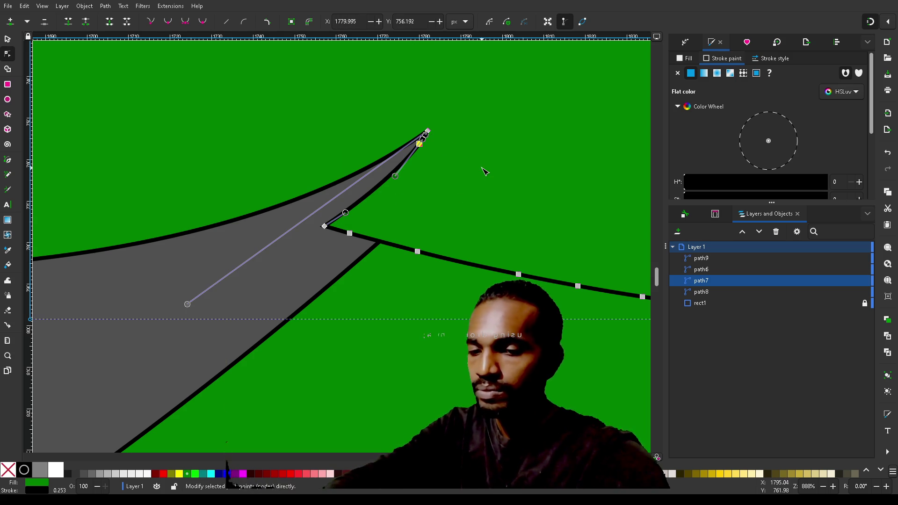
scroll(491, 213, "down", 2)
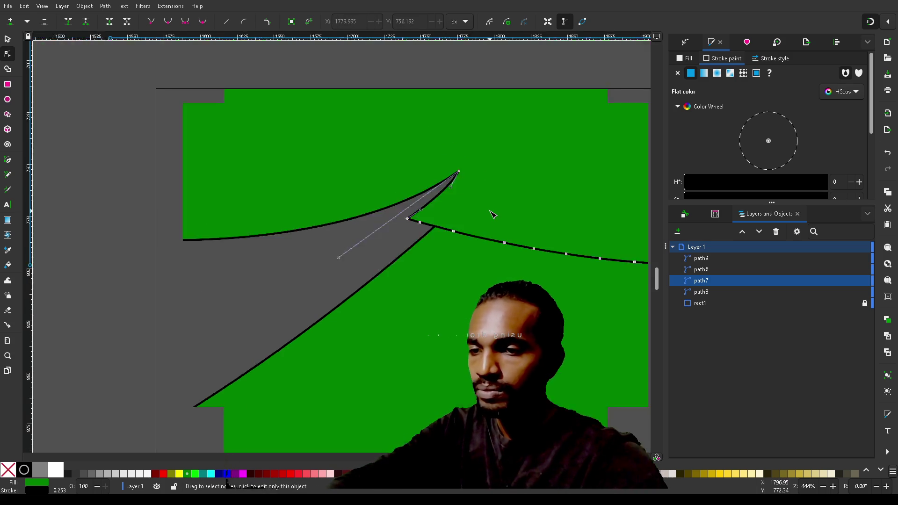
Delete the ten intermediate nodes along path7's lower edge, then deselect and zoom out
scroll(491, 213, "down", 2)
scroll(491, 212, "up", 3)
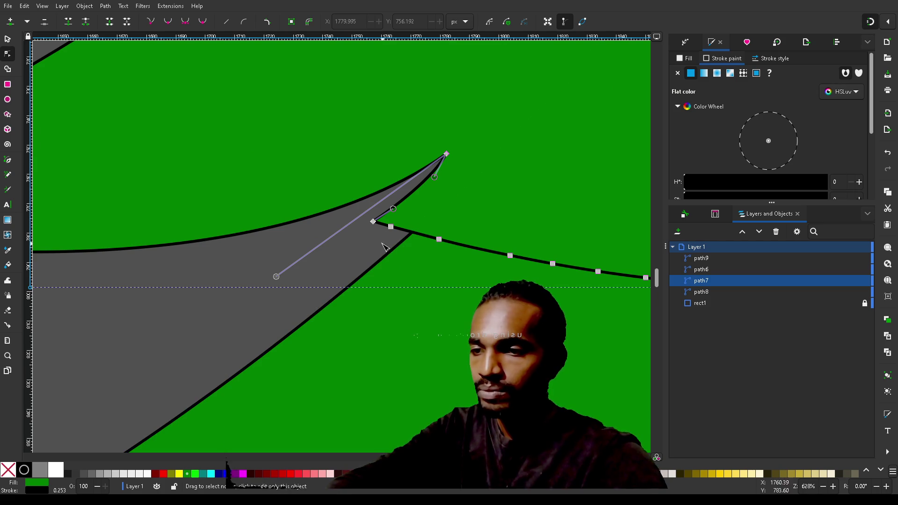
mouse_move(380, 240)
left_mouse_down()
mouse_move(522, 256)
mouse_move(576, 216)
mouse_move(627, 225)
left_mouse_up()
scroll(559, 302, "right", 5)
scroll(559, 302, "right", 3)
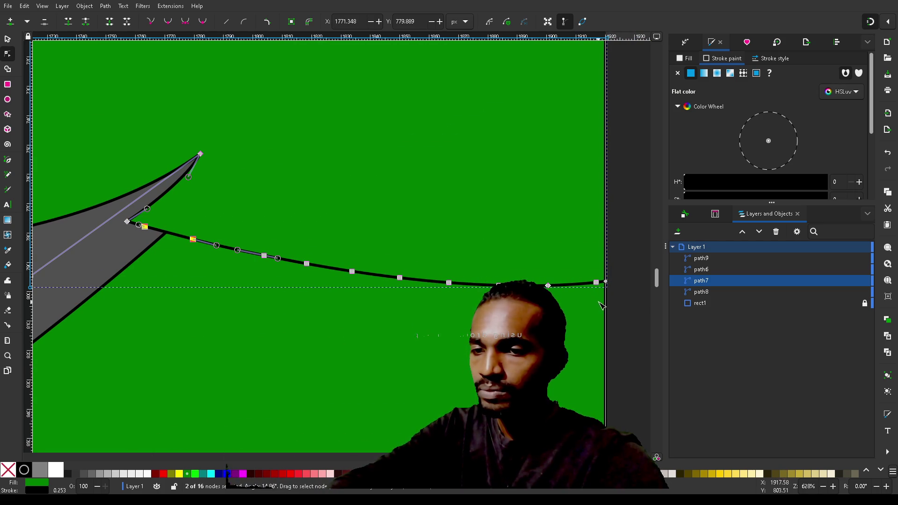
mouse_move(601, 302)
left_mouse_down()
mouse_move(359, 258)
mouse_move(240, 215)
left_mouse_up()
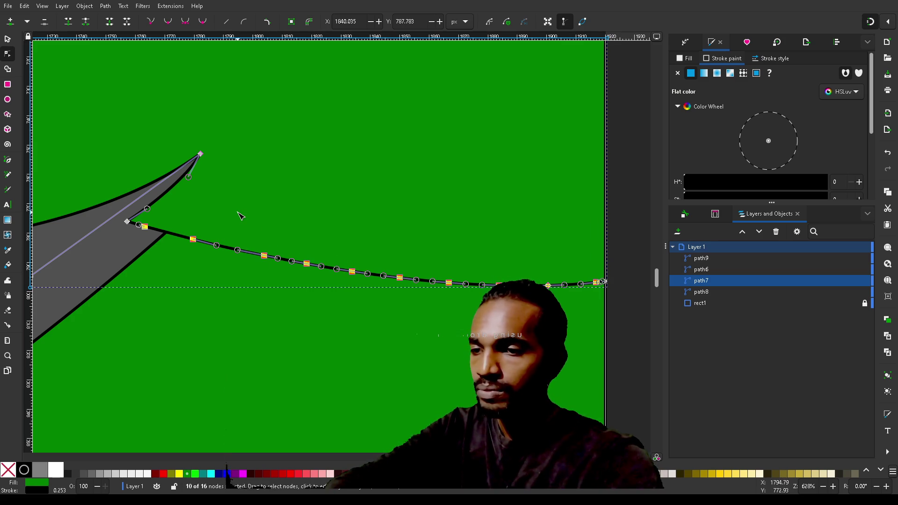
key("Delete")
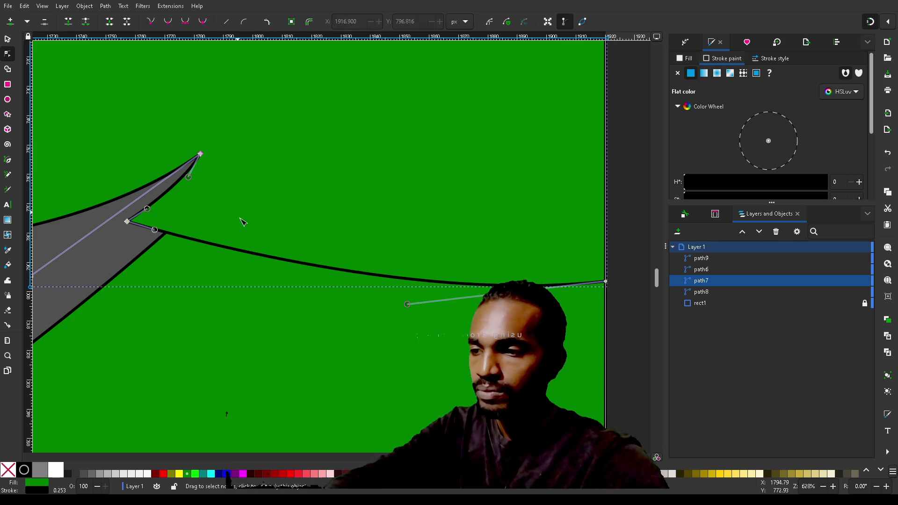
key("Escape")
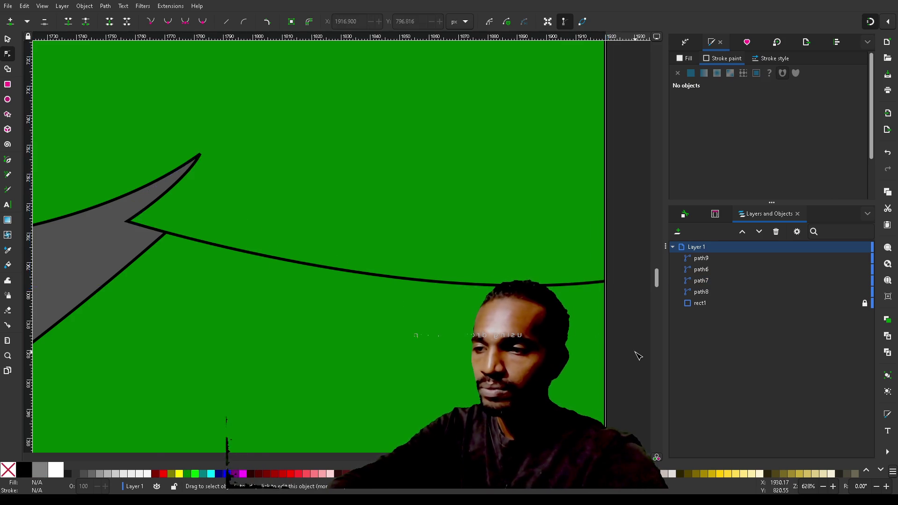
scroll(635, 354, "down", 4)
scroll(638, 355, "down", 2)
scroll(639, 355, "up", 2)
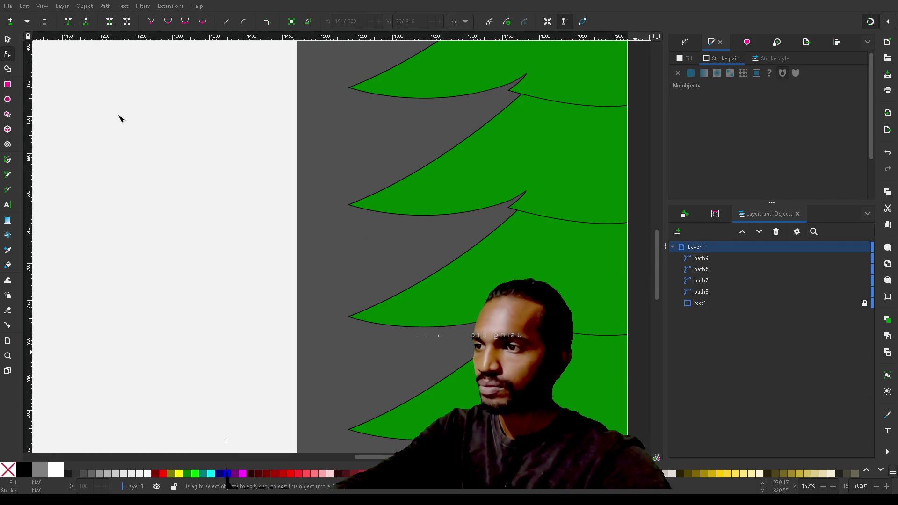
Drag path7's left tip node down and outward and reposition its right end node
left_click(562, 325)
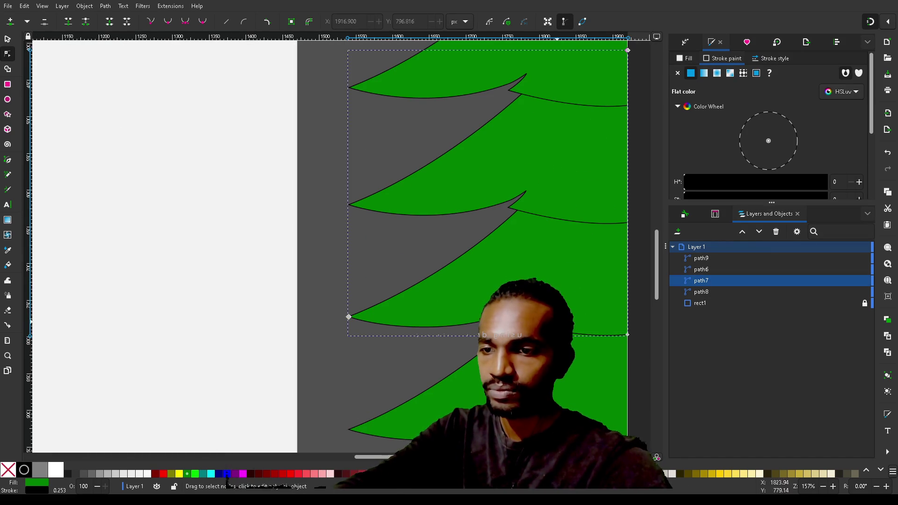
scroll(594, 276, "up", 2)
scroll(594, 276, "down", 1)
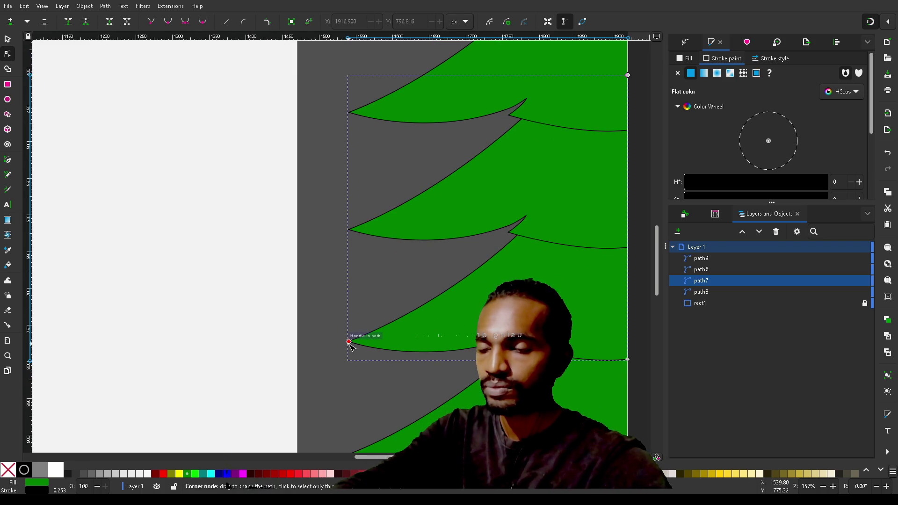
left_click_drag(350, 344, 339, 369)
left_click(627, 359)
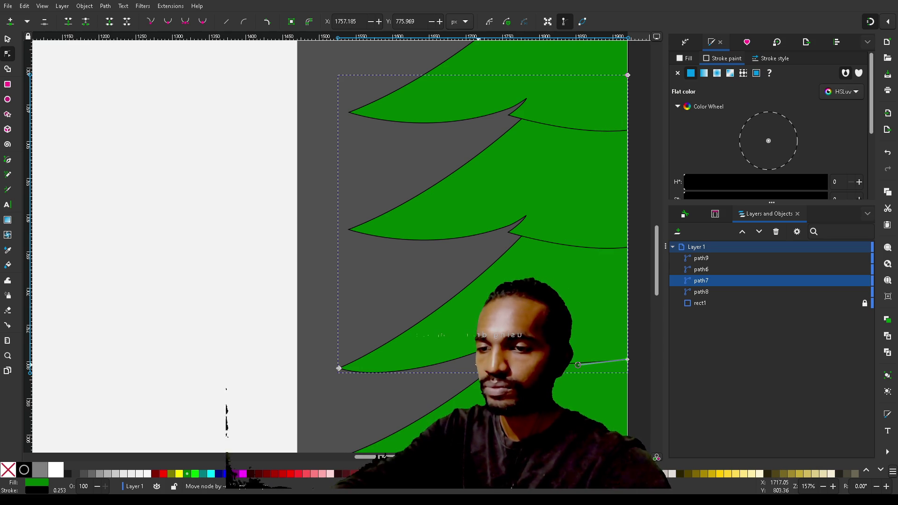
left_click_drag(470, 368, 470, 368)
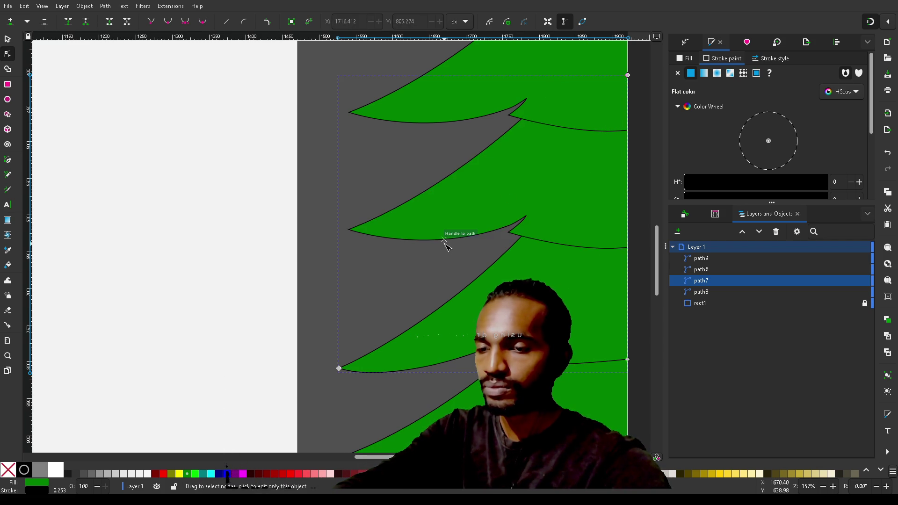
Select the second tier, path6, for node editing
scroll(445, 238, "down", 3)
scroll(445, 244, "up", 1)
scroll(447, 245, "up", 1)
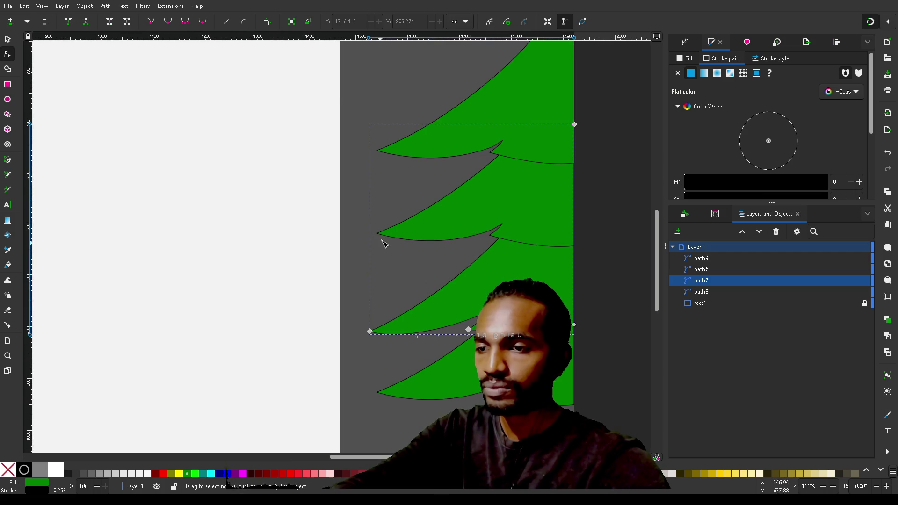
left_click(406, 237)
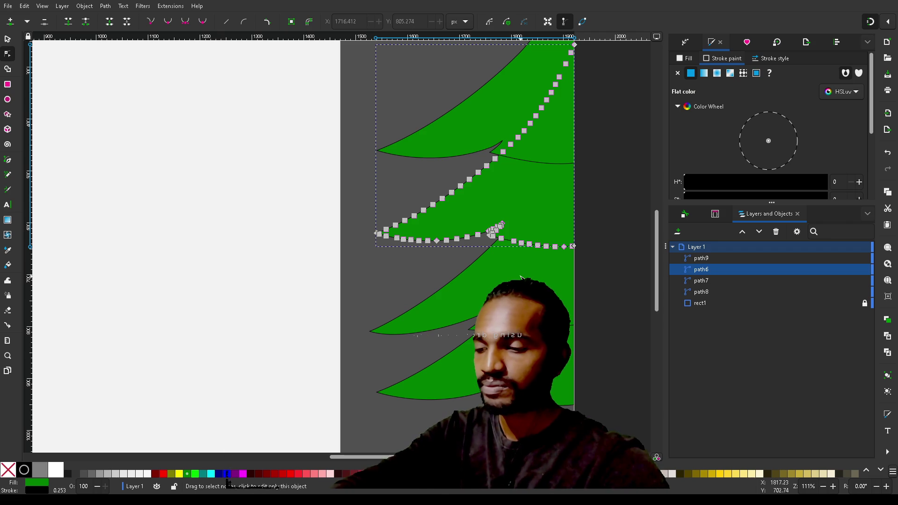
key("s")
left_click(500, 206)
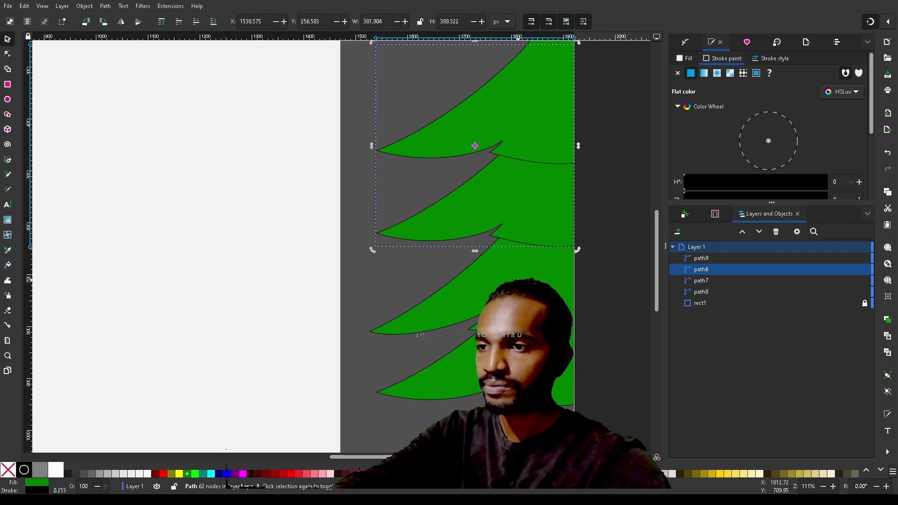
left_click(421, 309)
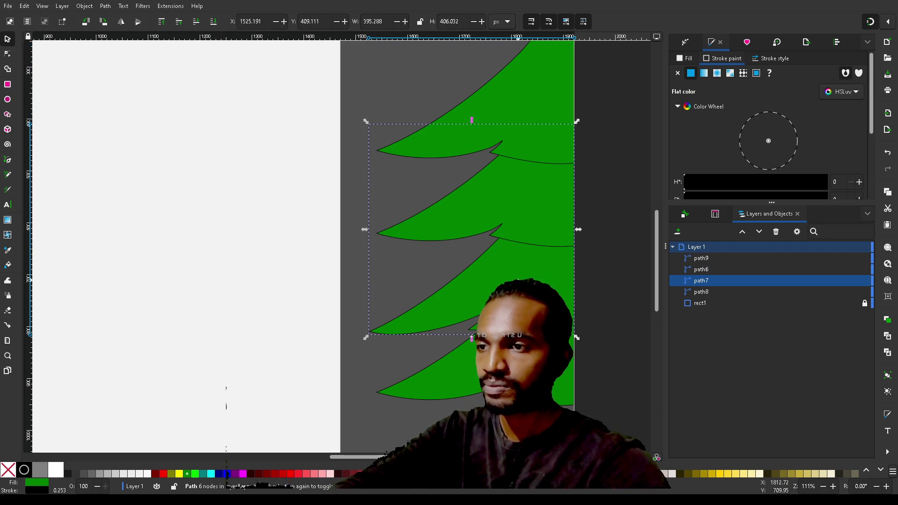
left_click(523, 207)
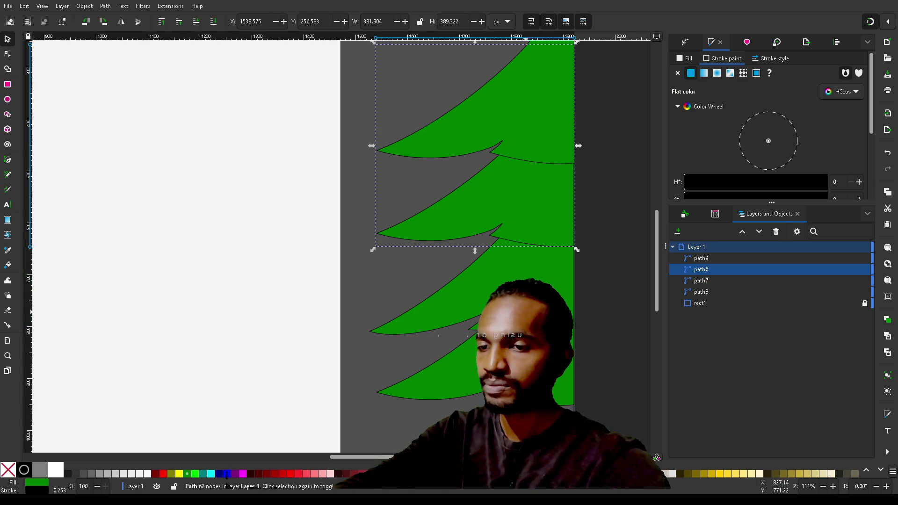
left_click(412, 393)
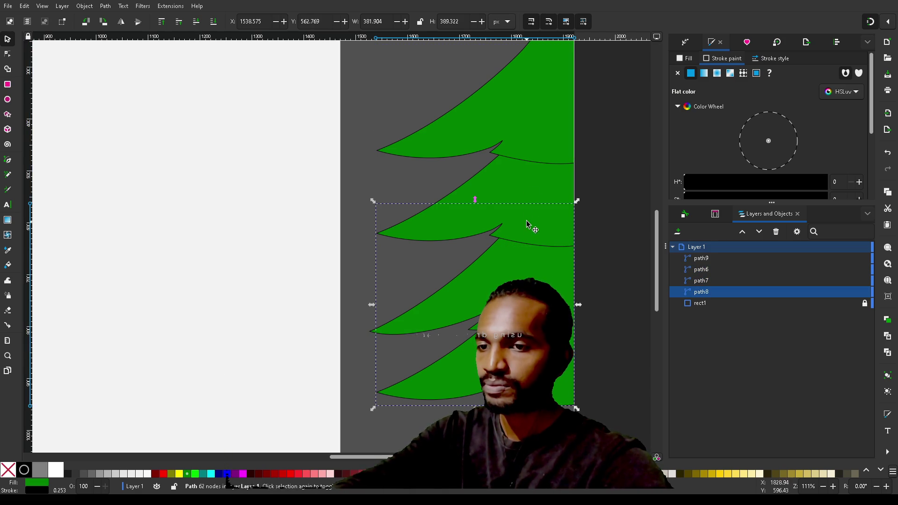
left_click(529, 176)
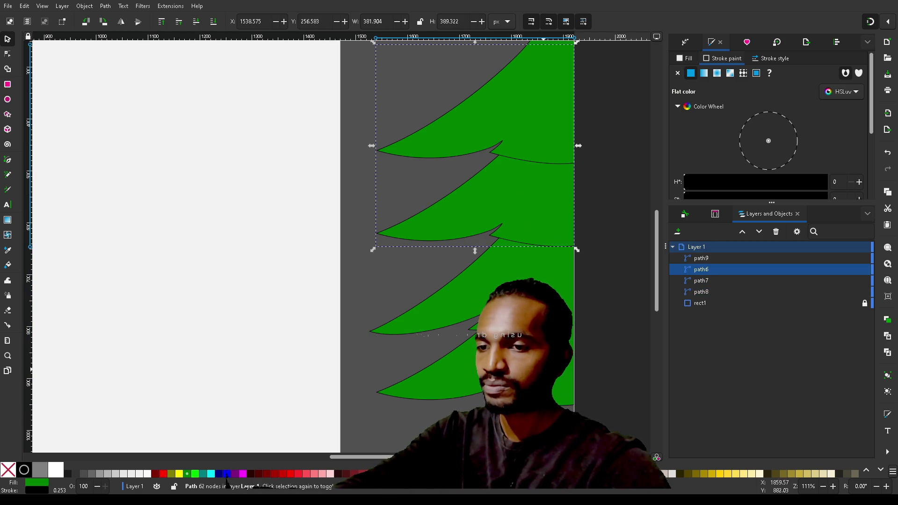
key("shift+Tab")
key("shift+Tab")
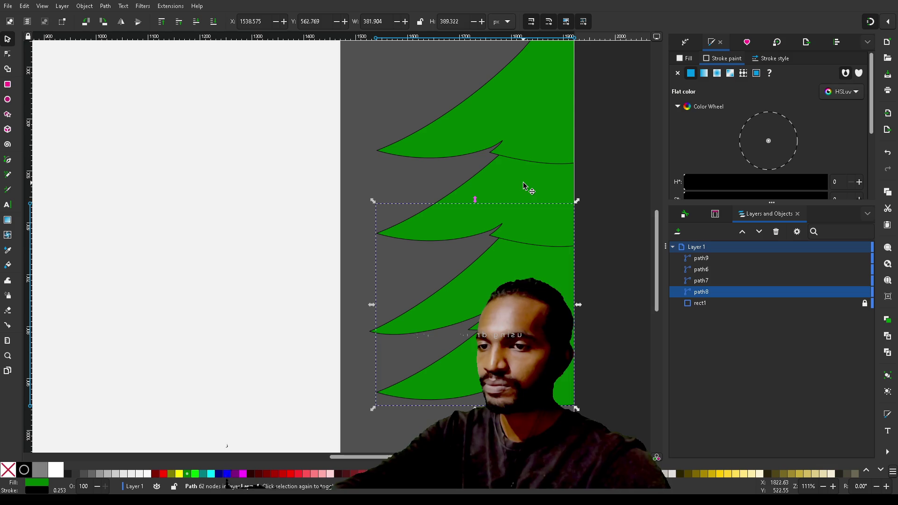
left_click(524, 185)
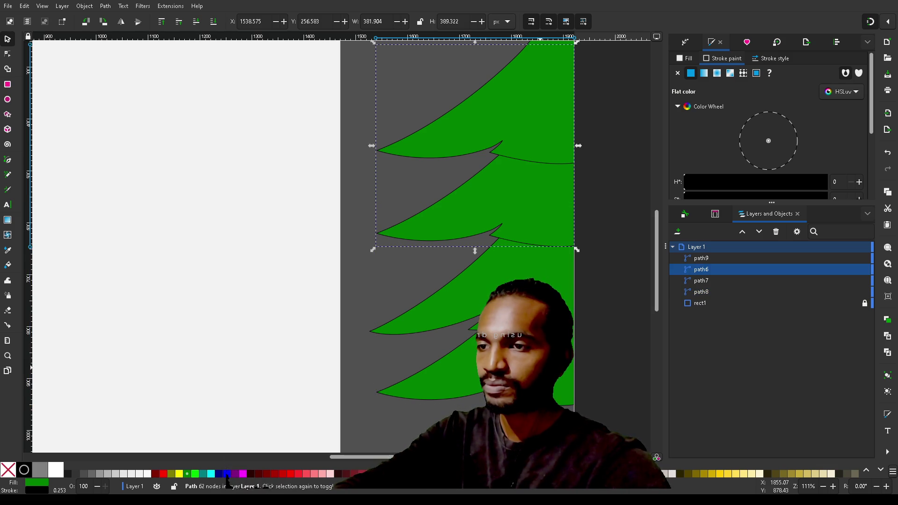
key("shift+Tab")
key("shift+Tab")
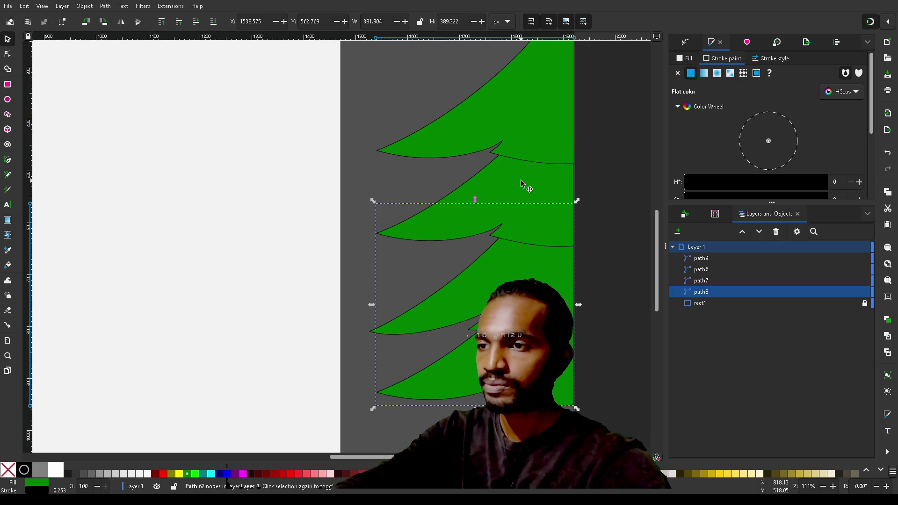
key("Tab")
key("Tab")
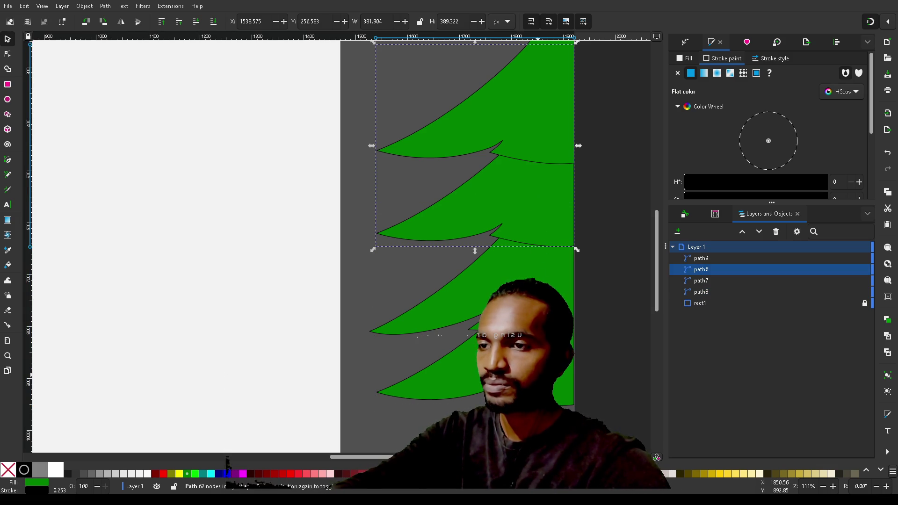
key("shift+Tab")
key("shift+Tab")
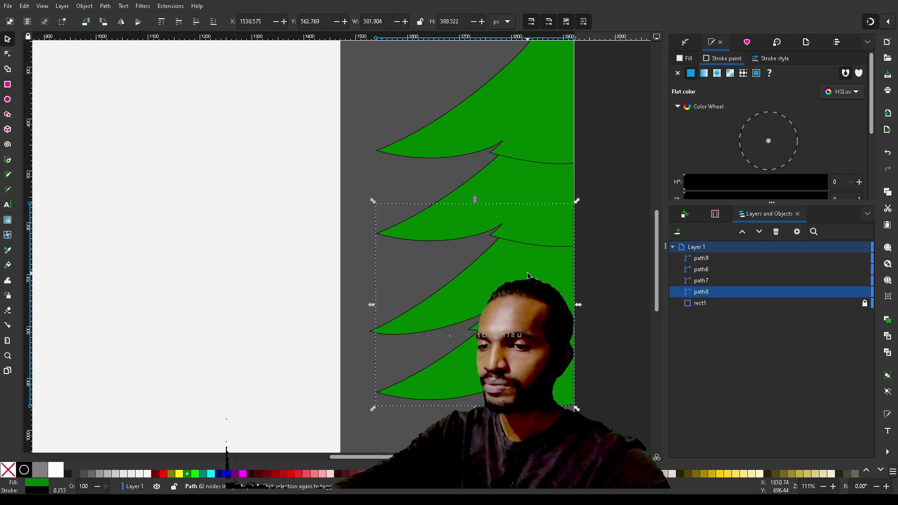
key("Tab")
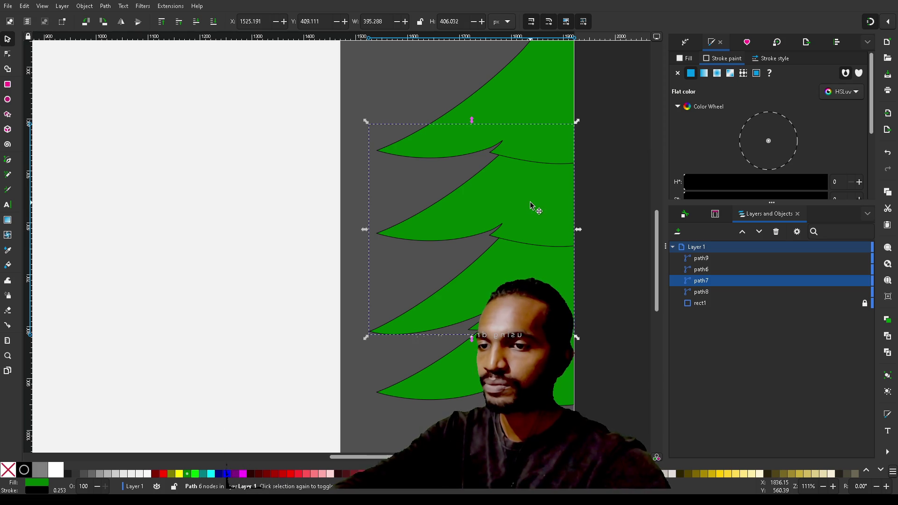
key("Tab")
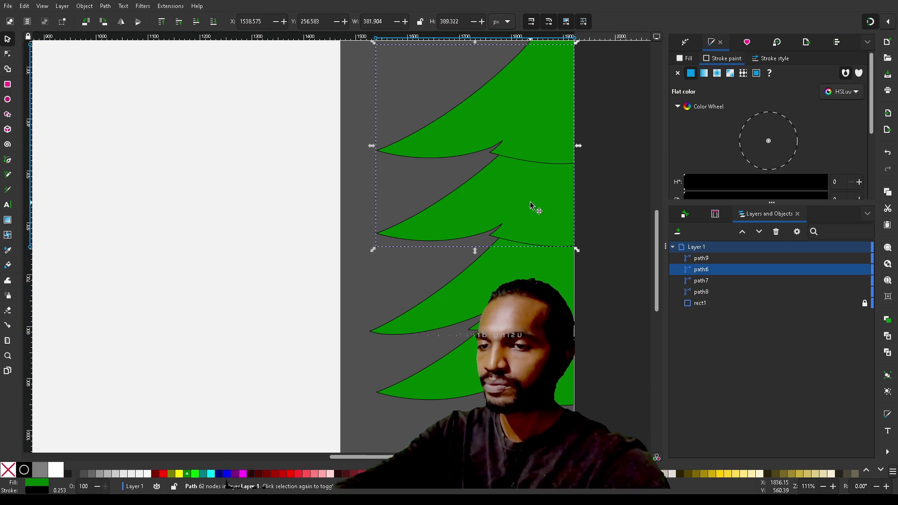
double_click(324, 24)
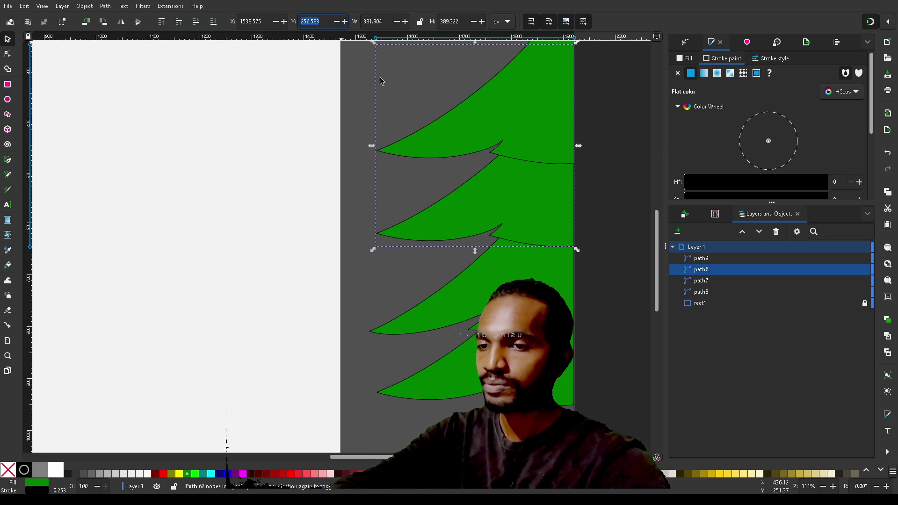
left_click(537, 299)
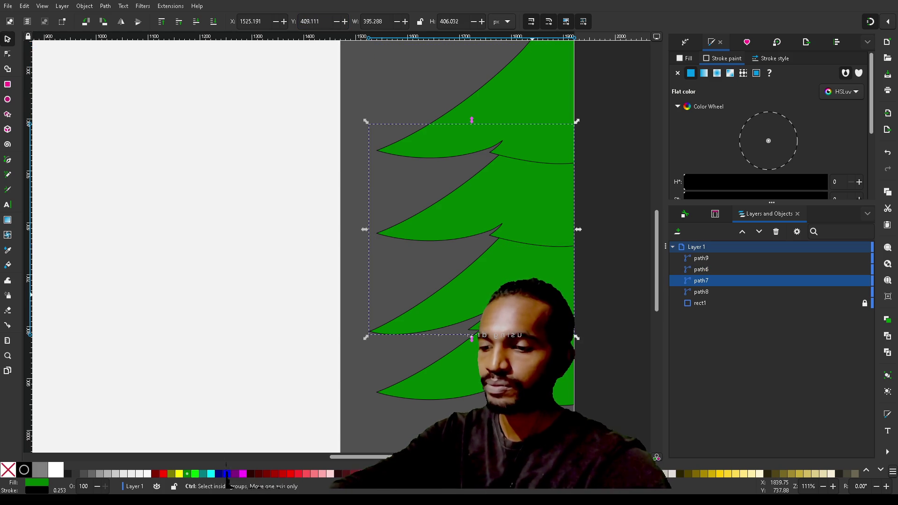
key("ctrl+alt+v")
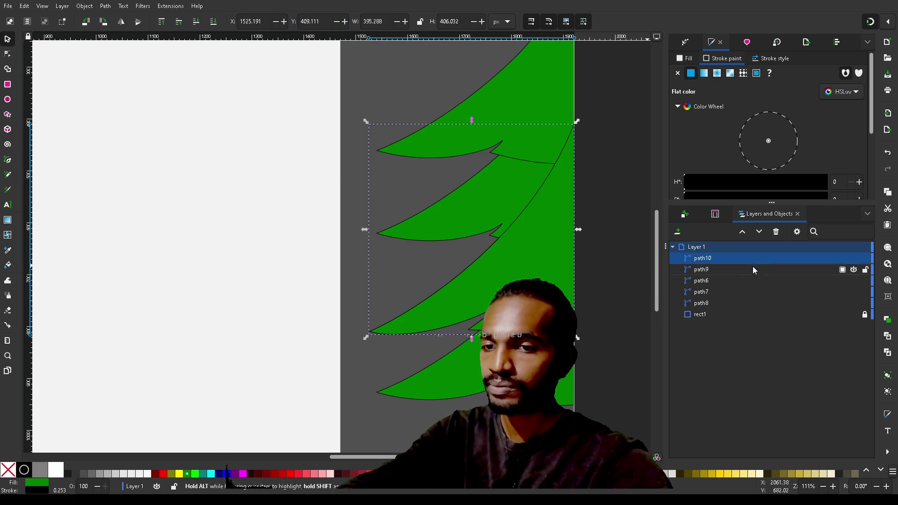
Move the duplicated tier path10 up to the second tier's height, Y 256.583
left_click(322, 21)
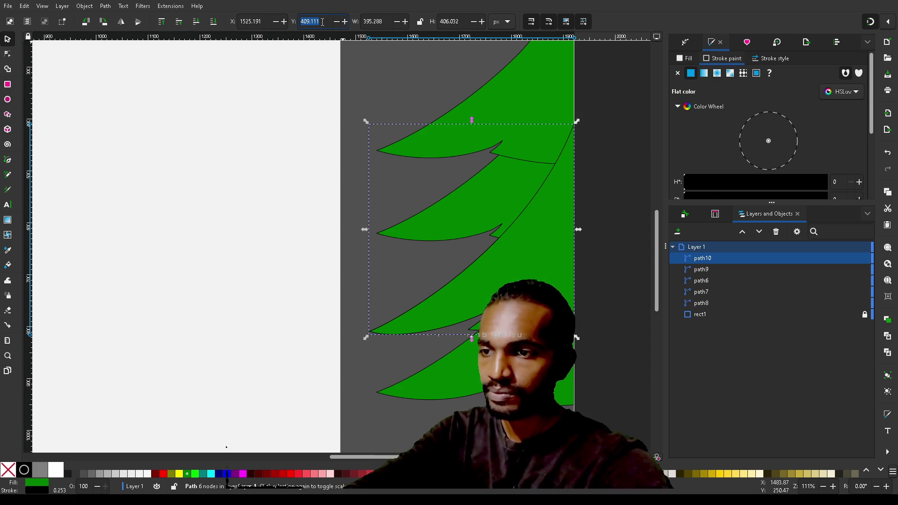
left_click(705, 275)
left_click(708, 282)
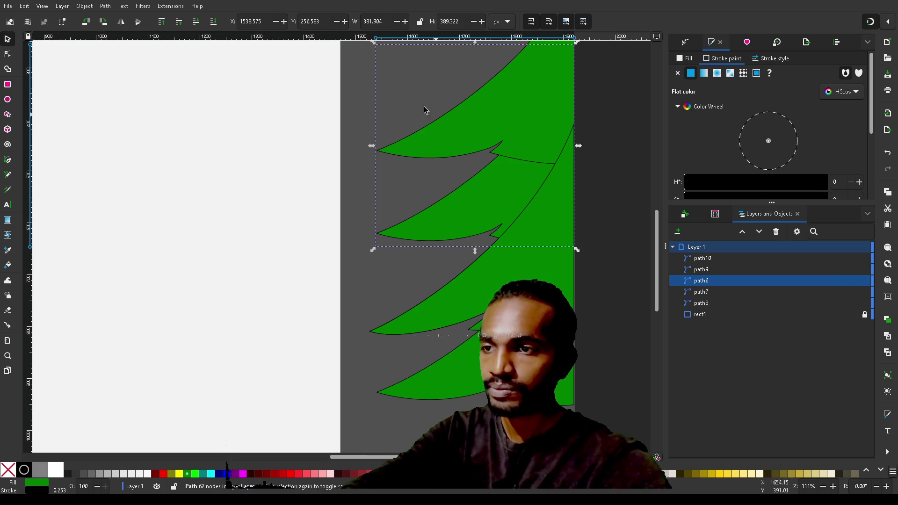
double_click(326, 19)
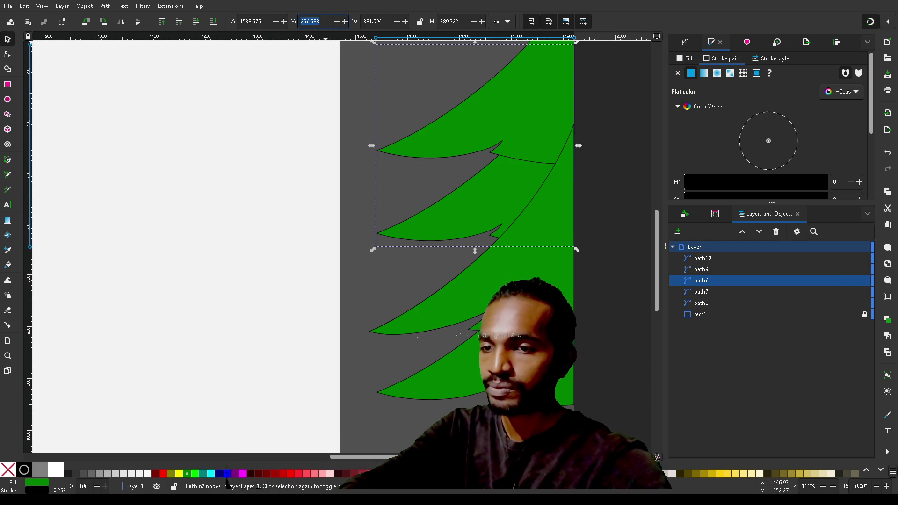
left_click(535, 306)
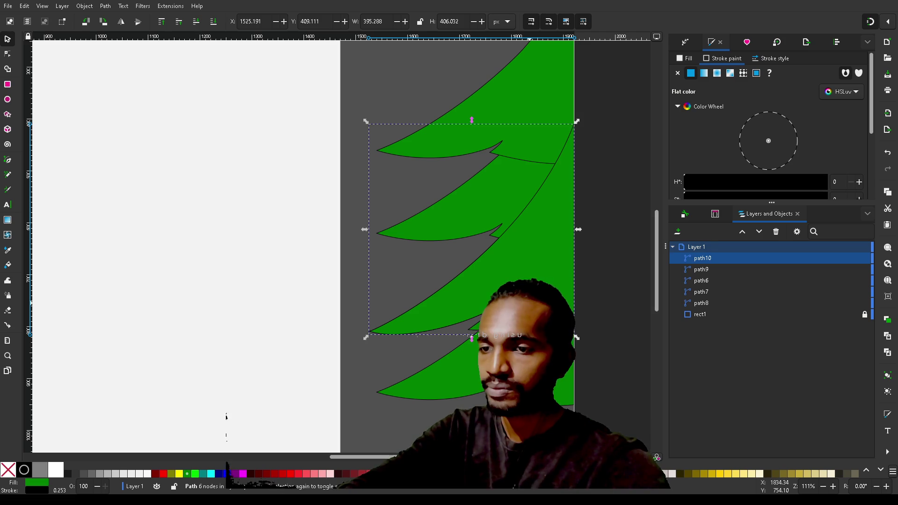
triple_click(324, 21)
type("256.583")
key("Return")
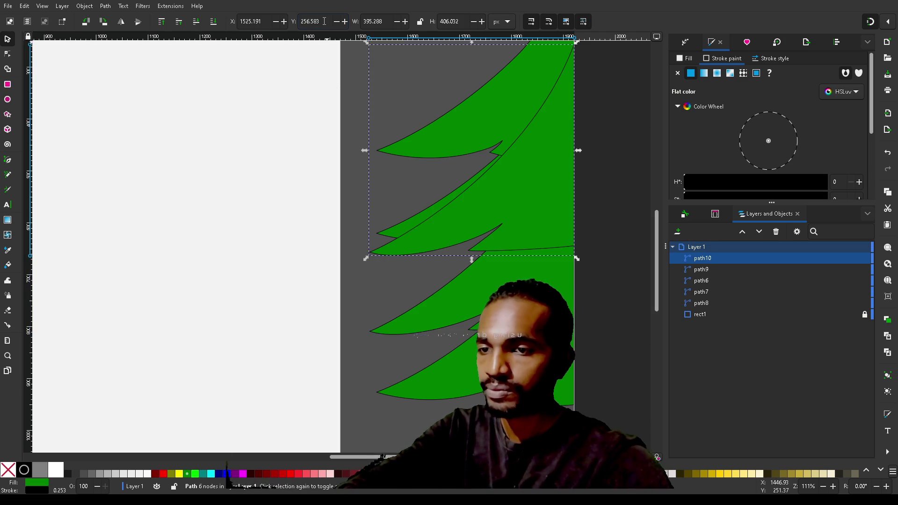
Hide the original second tier path6 and keep path9 at the top of the layer stack
left_click(405, 228, "alt")
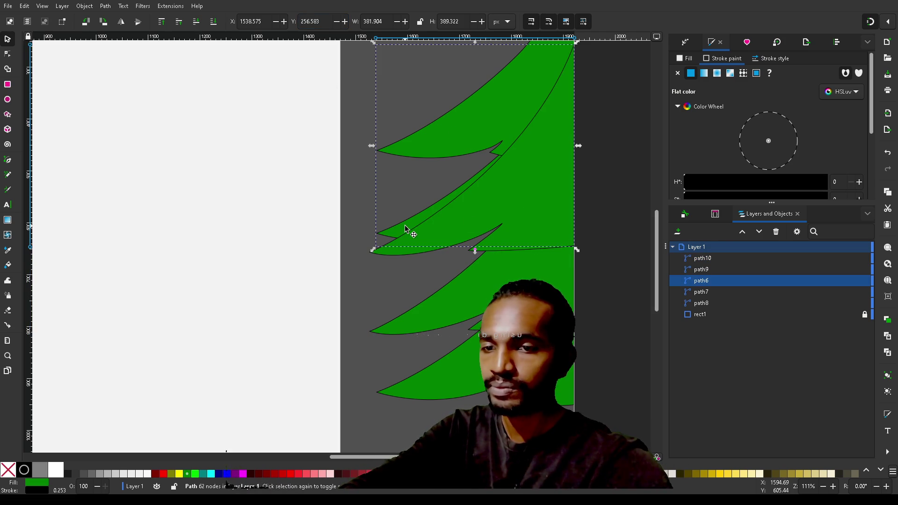
left_click(854, 281)
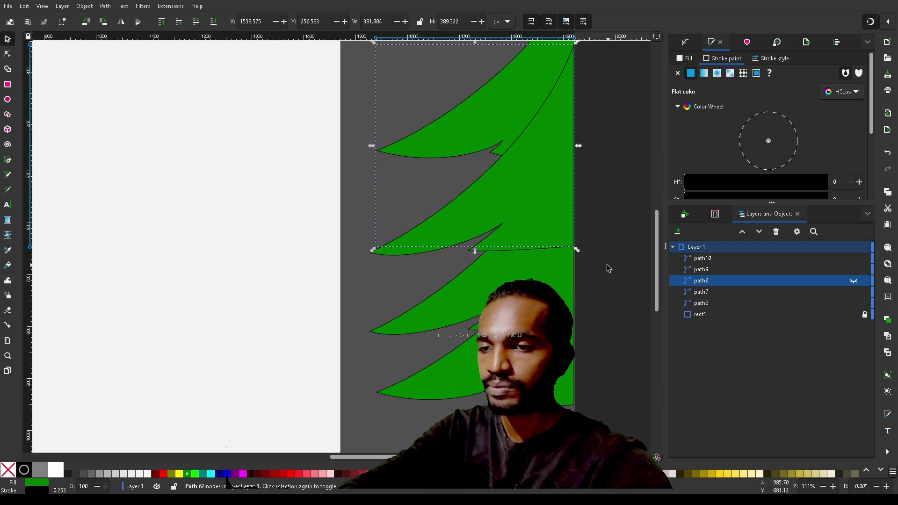
left_click(706, 274)
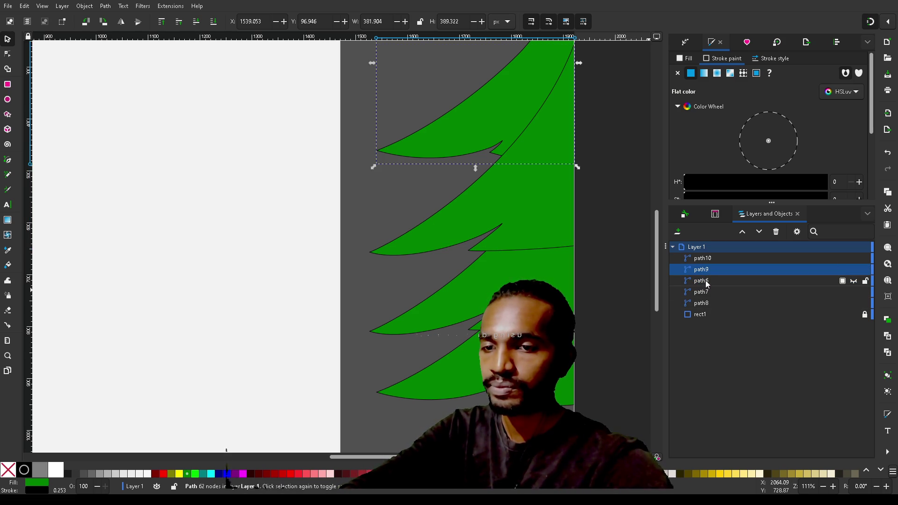
left_click_drag(707, 284, 709, 267)
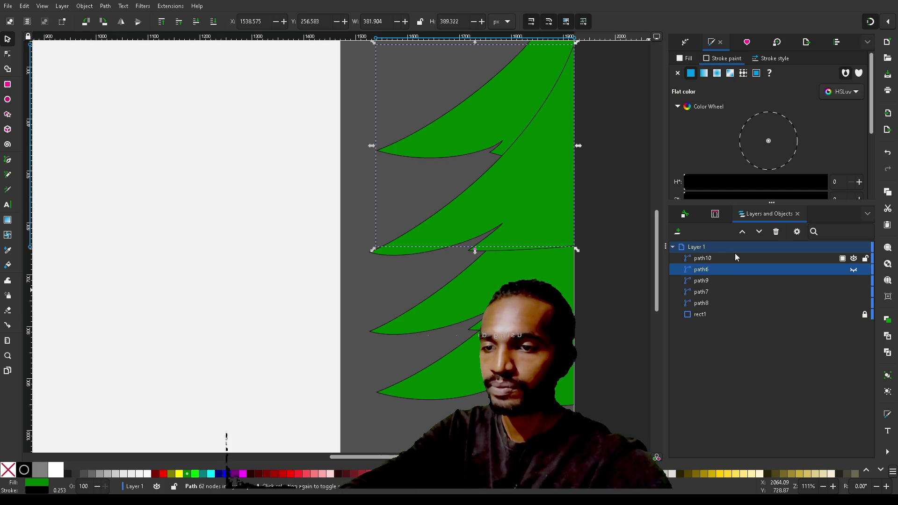
scroll(655, 408, "up", 4)
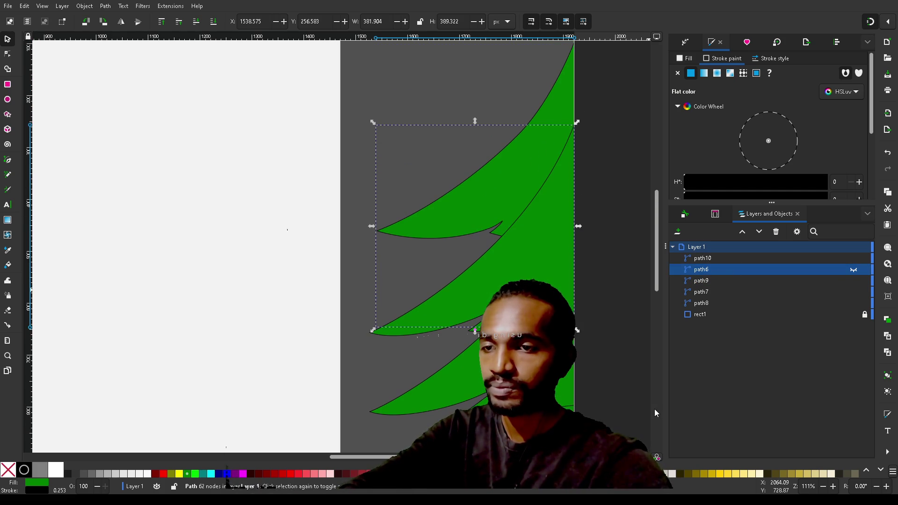
left_click(709, 281)
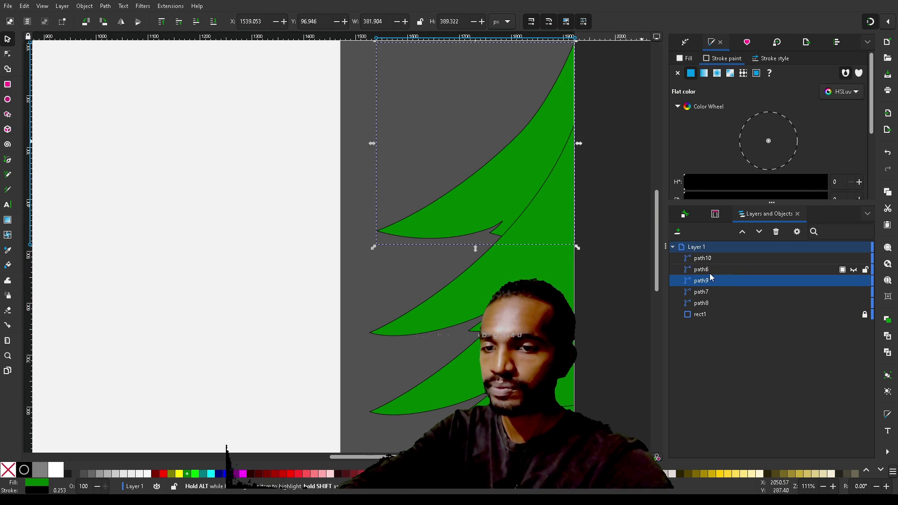
left_click_drag(709, 281, 710, 258)
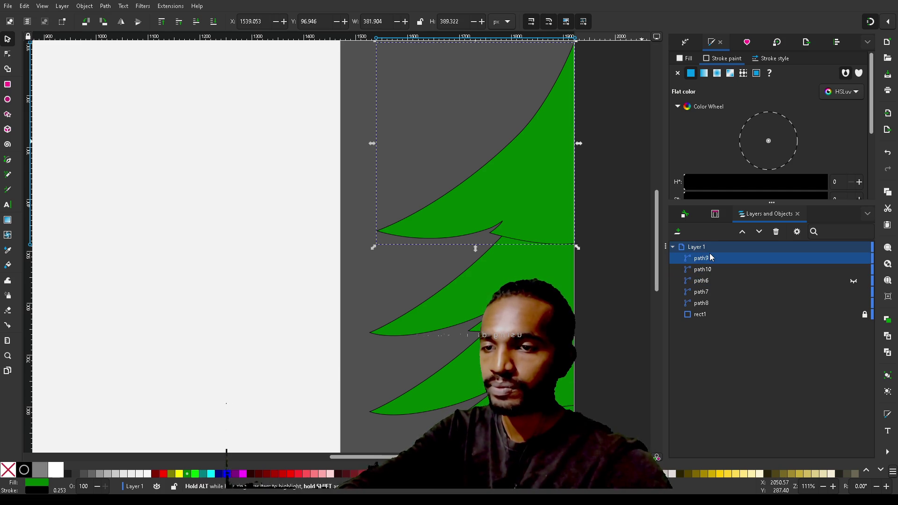
scroll(599, 315, "down", 5)
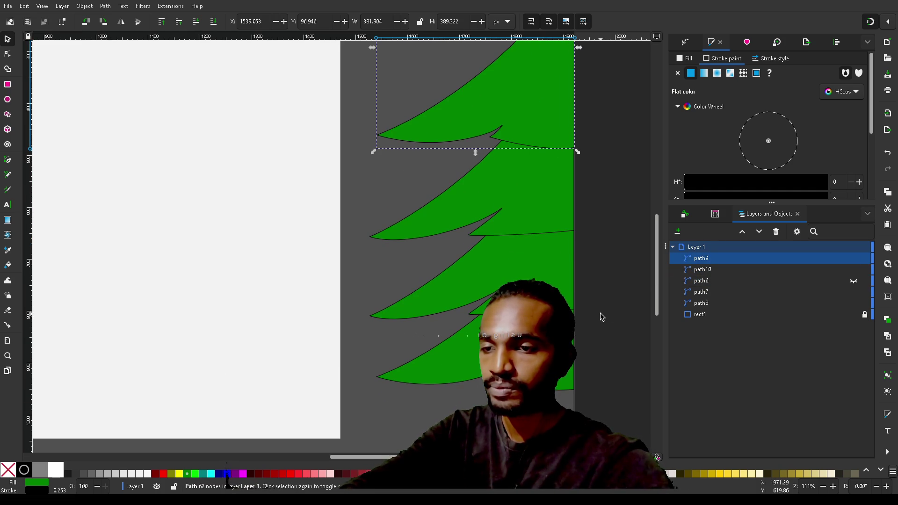
left_click(451, 212)
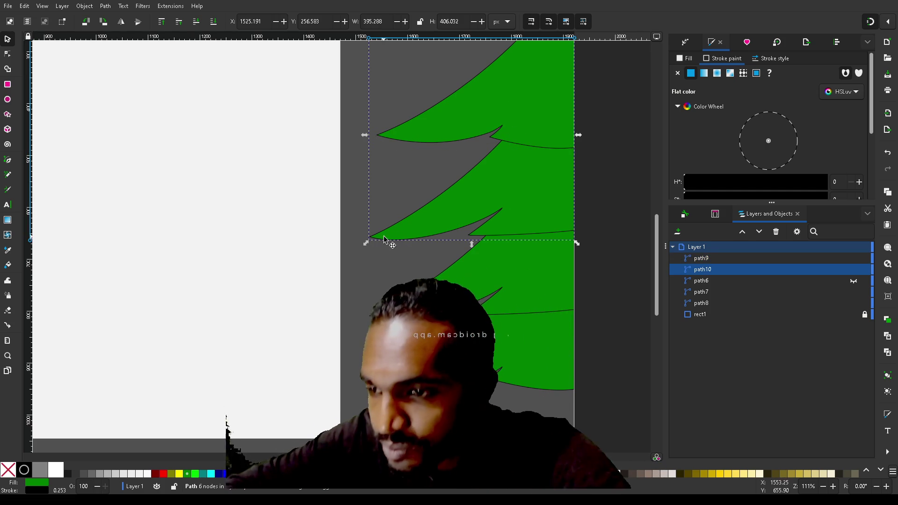
key("n")
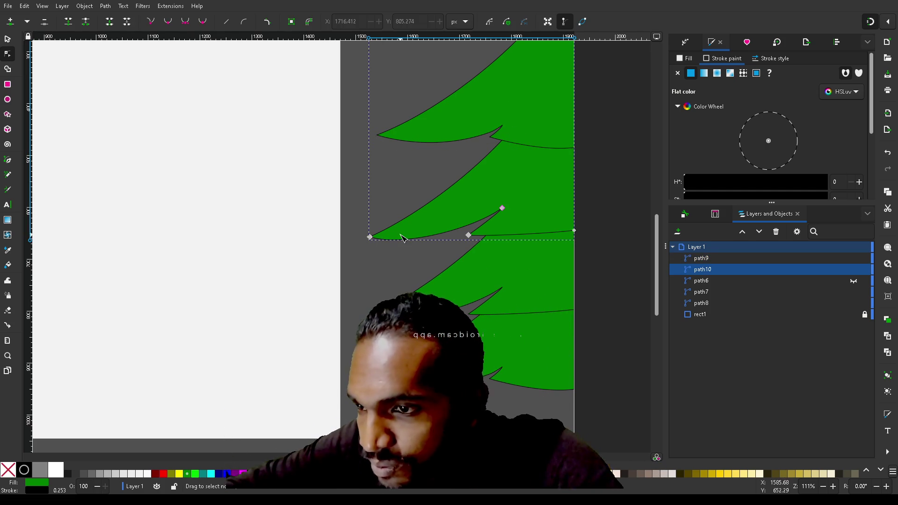
mouse_move(369, 238)
left_mouse_down()
mouse_move(370, 225)
mouse_move(340, 226)
mouse_move(377, 223)
left_mouse_up()
left_click(469, 235)
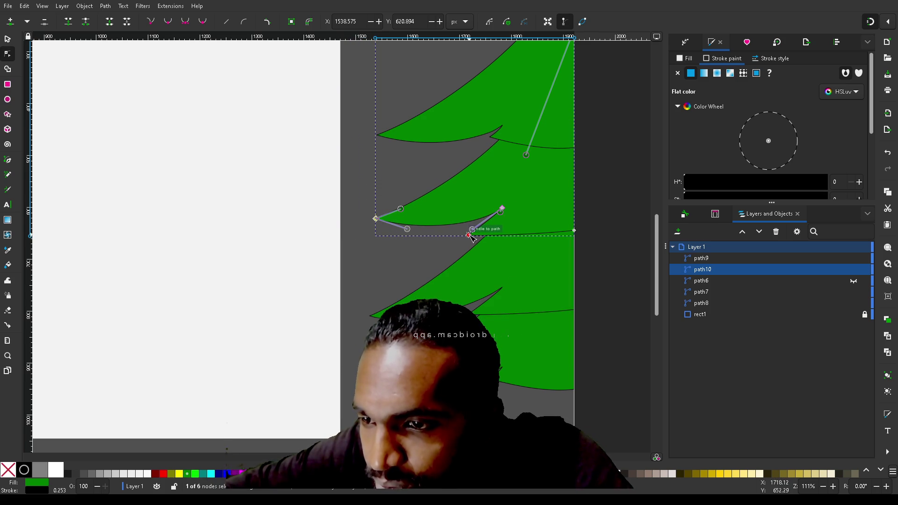
left_click_drag(469, 235, 478, 222)
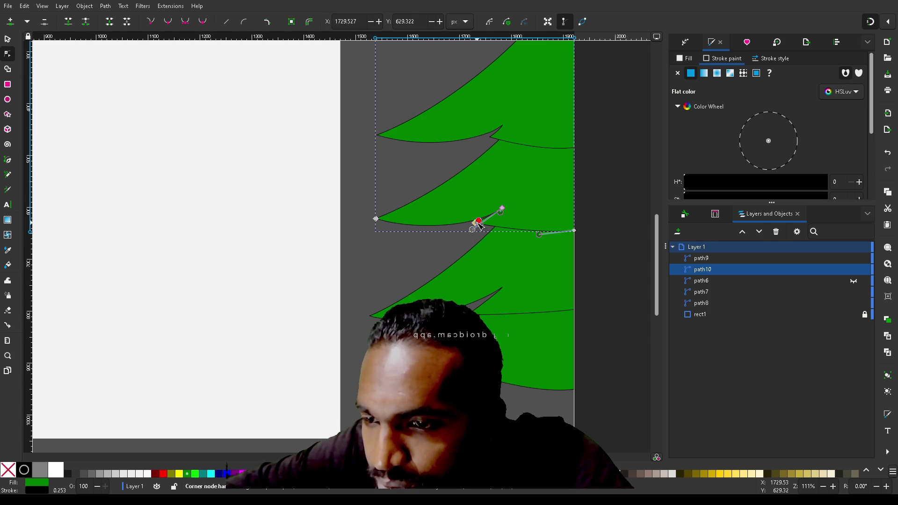
mouse_move(539, 236)
left_mouse_down()
mouse_move(541, 244)
mouse_move(543, 235)
left_mouse_up()
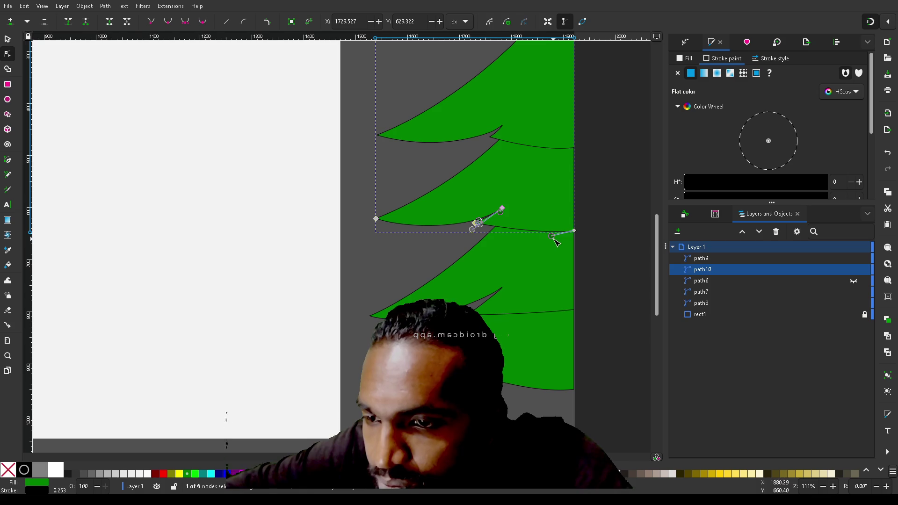
key("Escape")
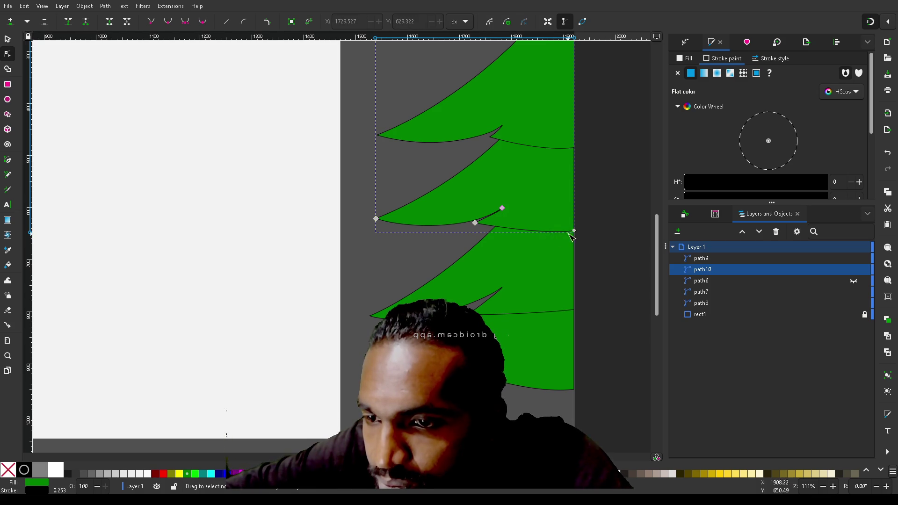
mouse_move(575, 231)
left_mouse_down()
mouse_move(559, 236)
mouse_move(575, 237)
mouse_move(567, 239)
left_mouse_up()
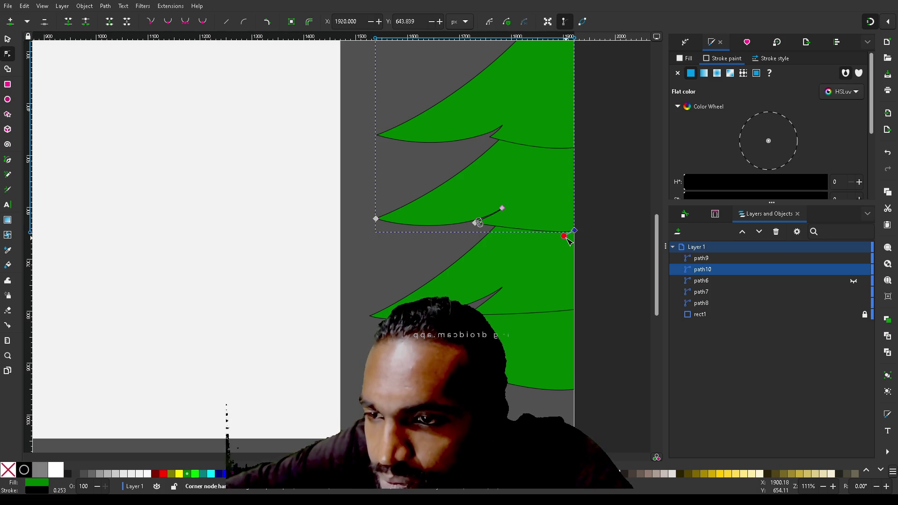
left_click(602, 253)
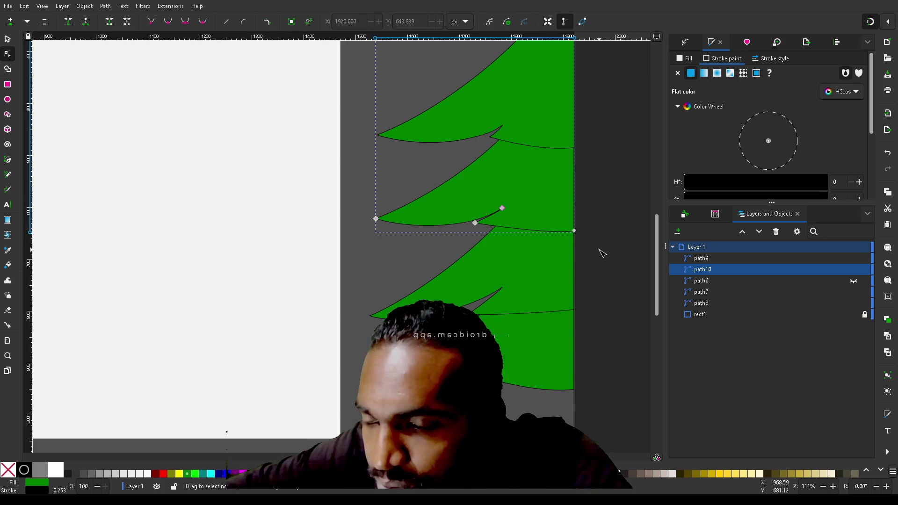
left_click(602, 253)
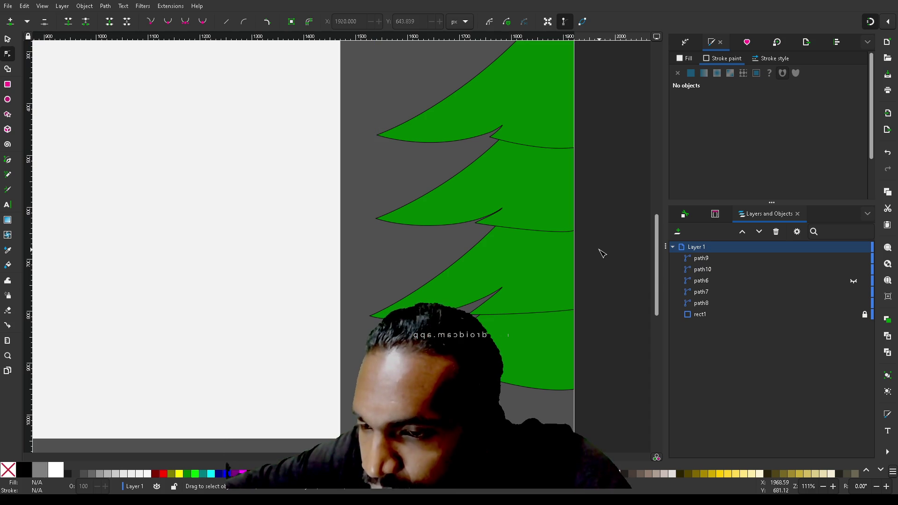
left_click(489, 231)
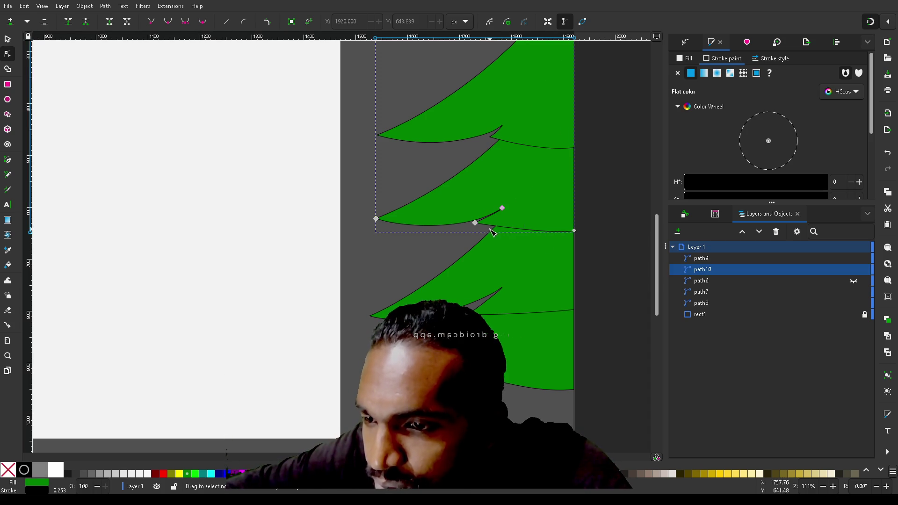
left_click_drag(477, 225, 473, 229)
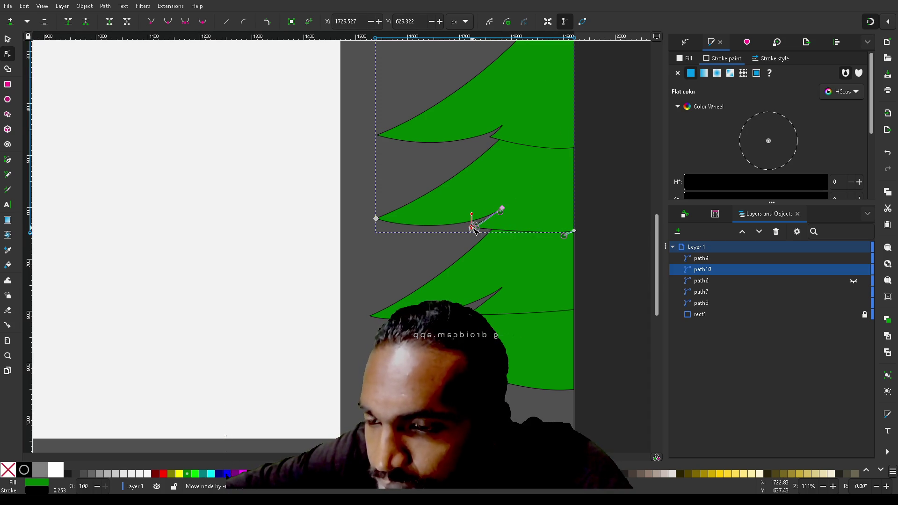
left_click(612, 237)
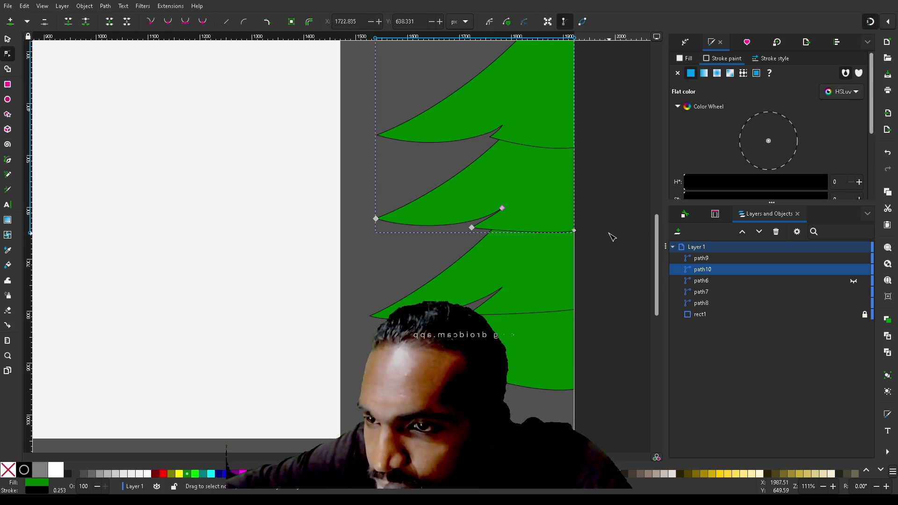
left_click(607, 281)
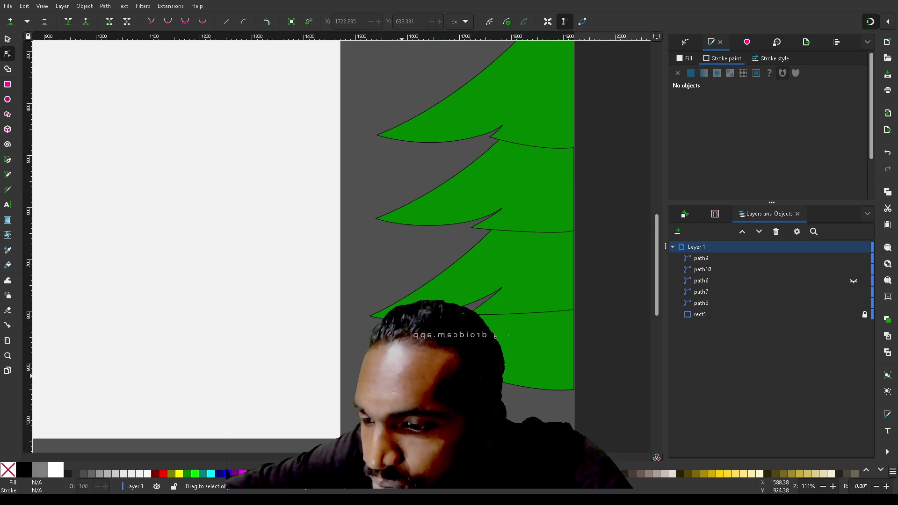
left_click(476, 263)
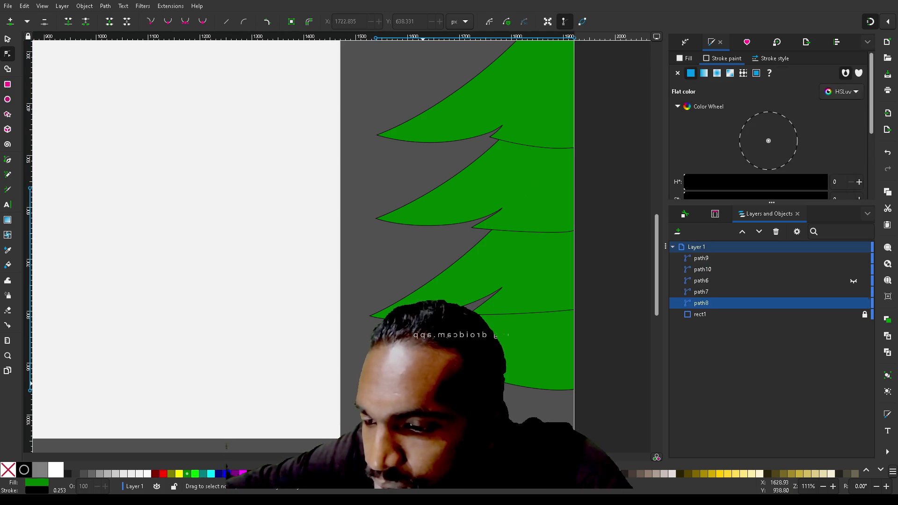
left_click(476, 263)
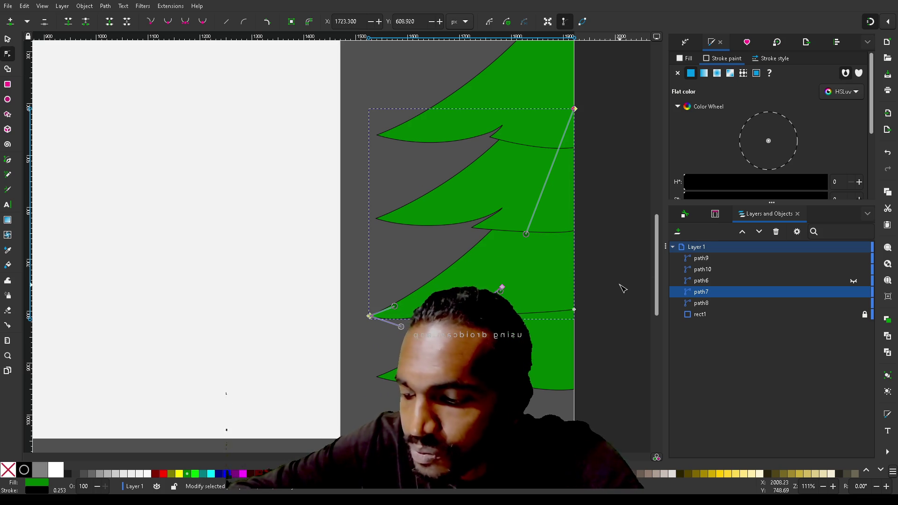
Duplicate the third tier and set the copy's Y to the lowest tier's 562.769
key("ctrl+d")
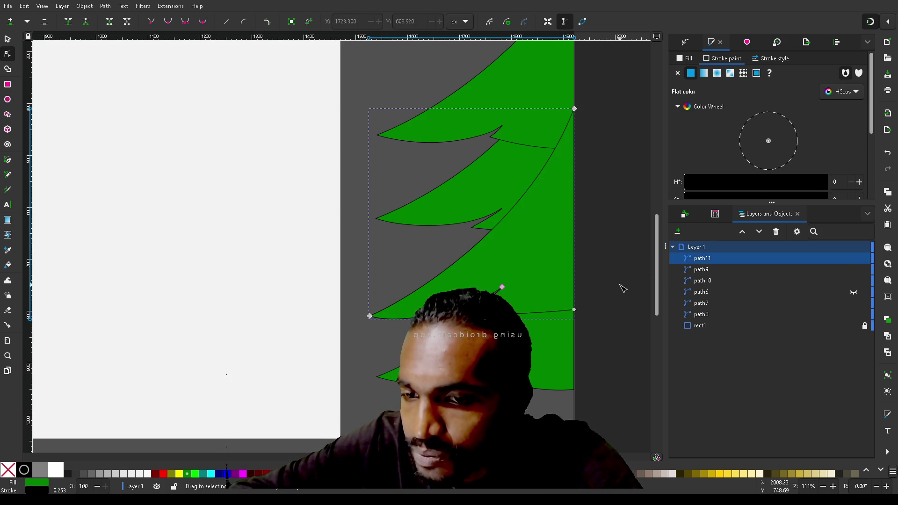
left_click(707, 315)
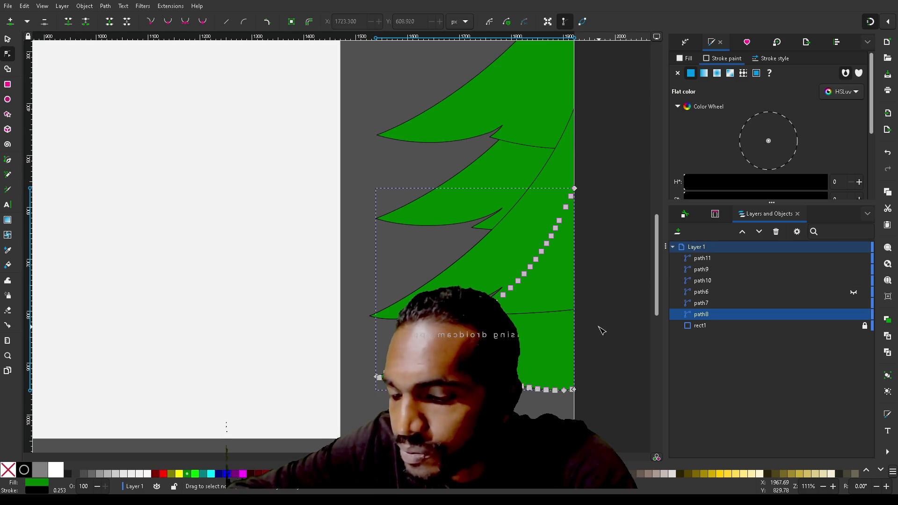
key("s")
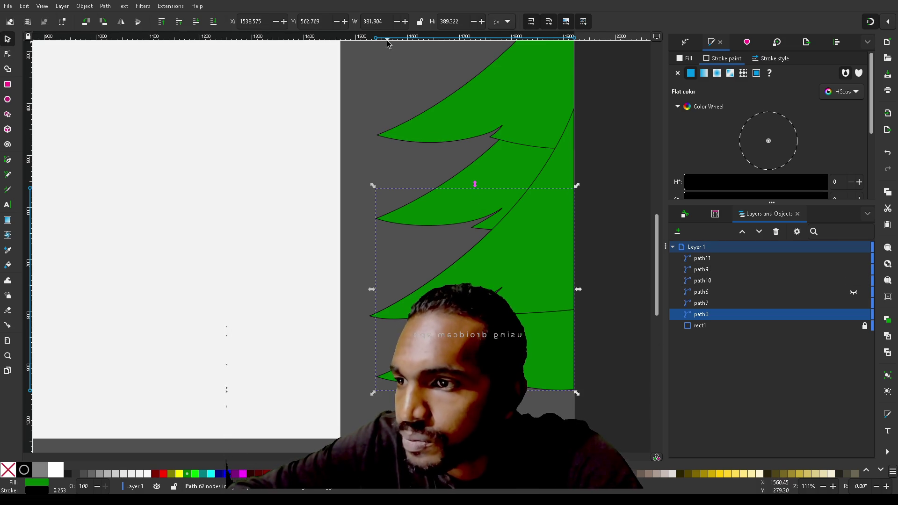
double_click(322, 21)
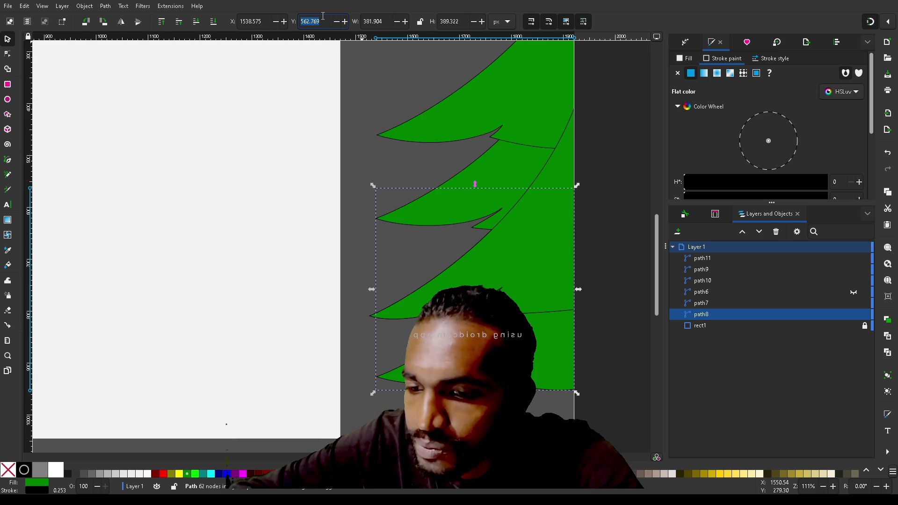
left_click(713, 258)
double_click(325, 19)
type("562.769")
key("Return")
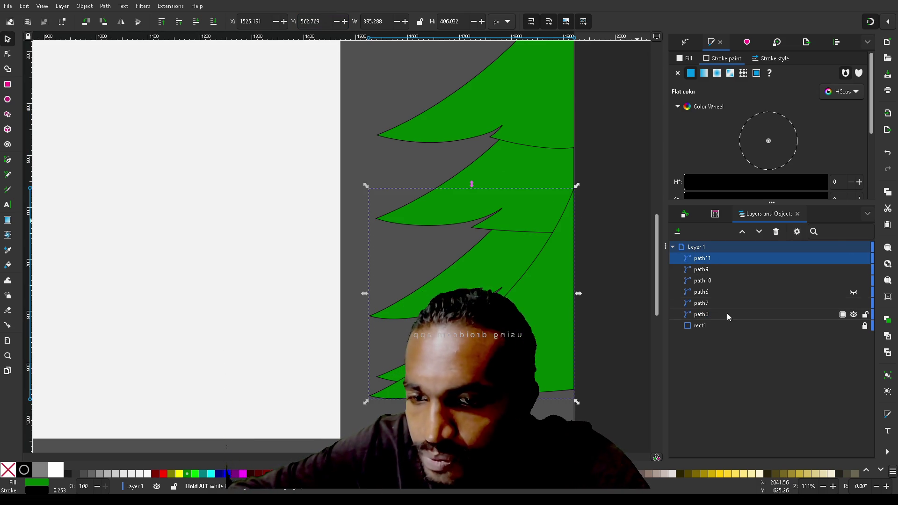
Restack the copy path11 below the lowest tier path8 in the Layers panel
left_click(721, 315)
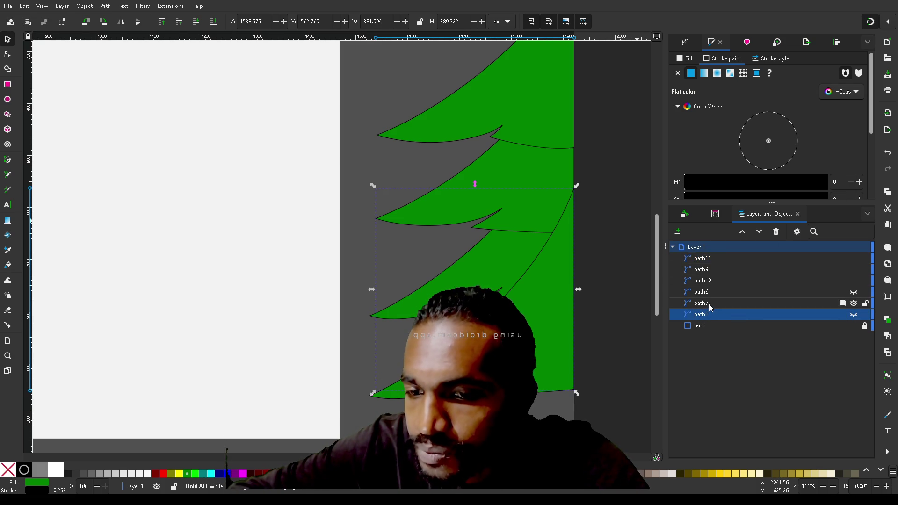
left_click(709, 304)
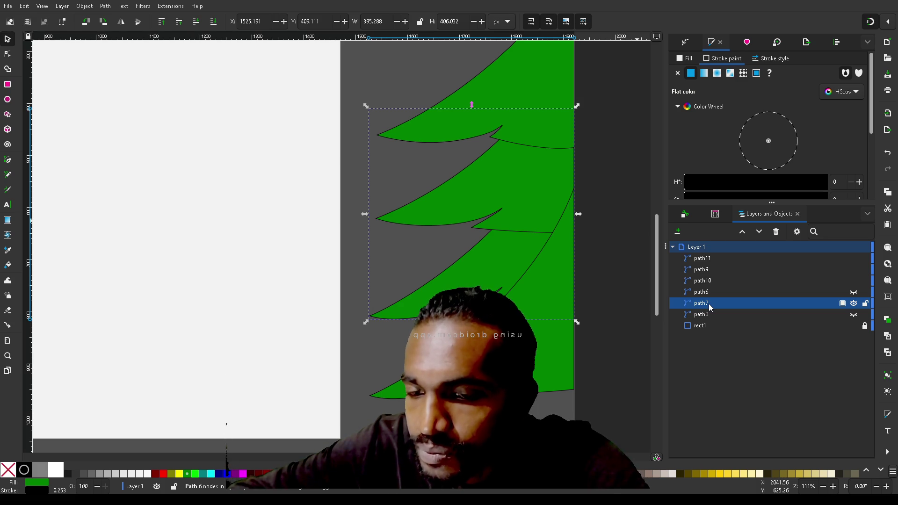
mouse_move(709, 304)
left_mouse_down()
mouse_move(711, 317)
mouse_move(708, 303)
left_mouse_up()
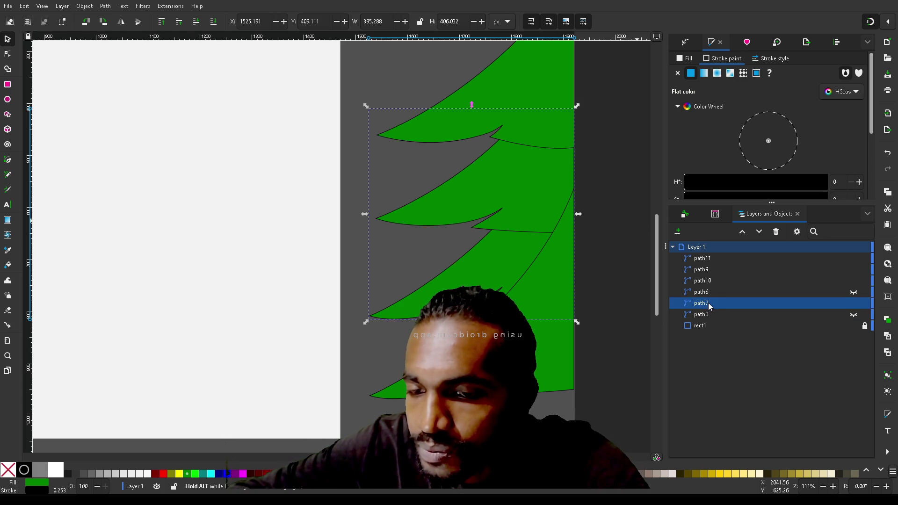
left_click(709, 258)
left_click_drag(710, 261, 716, 315)
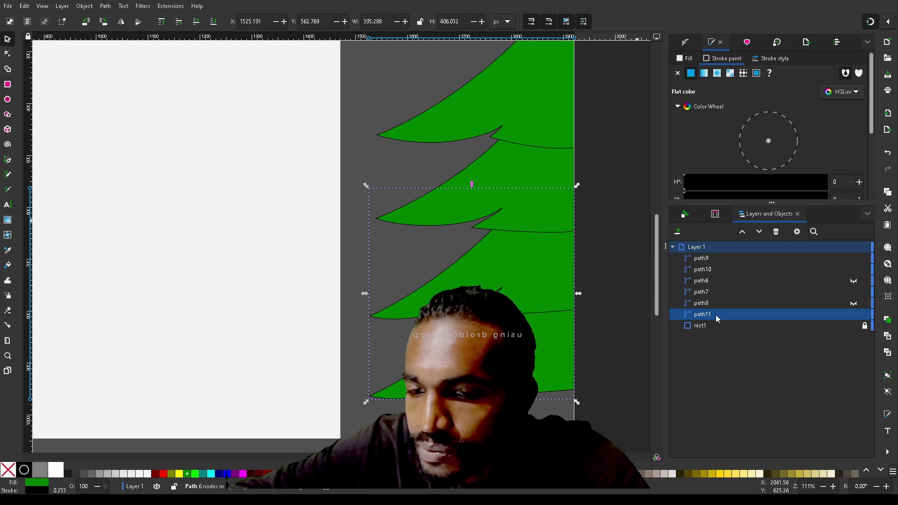
left_click(626, 358)
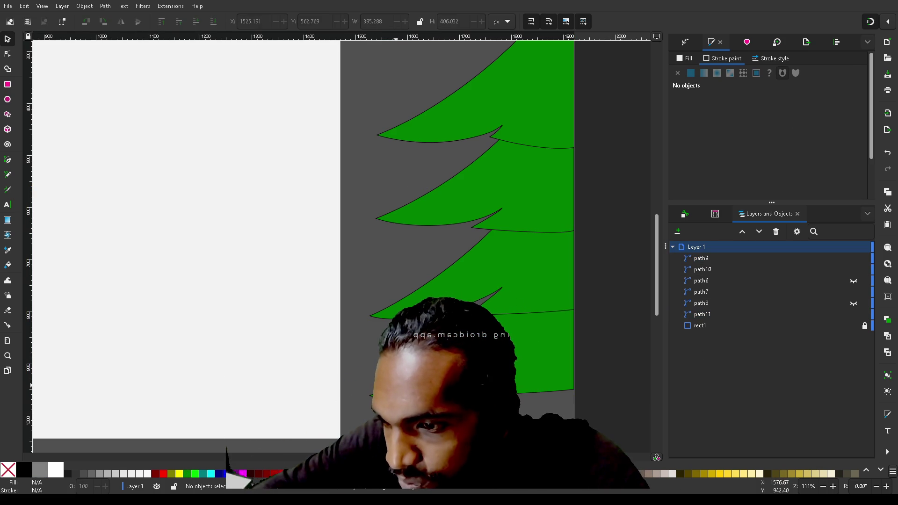
left_click(401, 389)
Drag the copy's outer tip down-left and reshape its hook and lower edge curve
key("n")
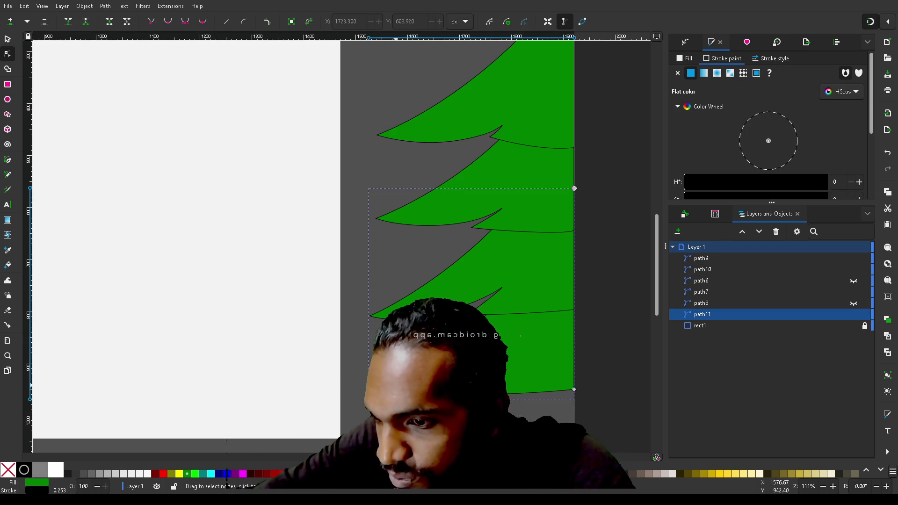
mouse_move(368, 395)
left_mouse_down()
mouse_move(375, 370)
mouse_move(356, 385)
mouse_move(359, 416)
mouse_move(389, 405)
left_mouse_up()
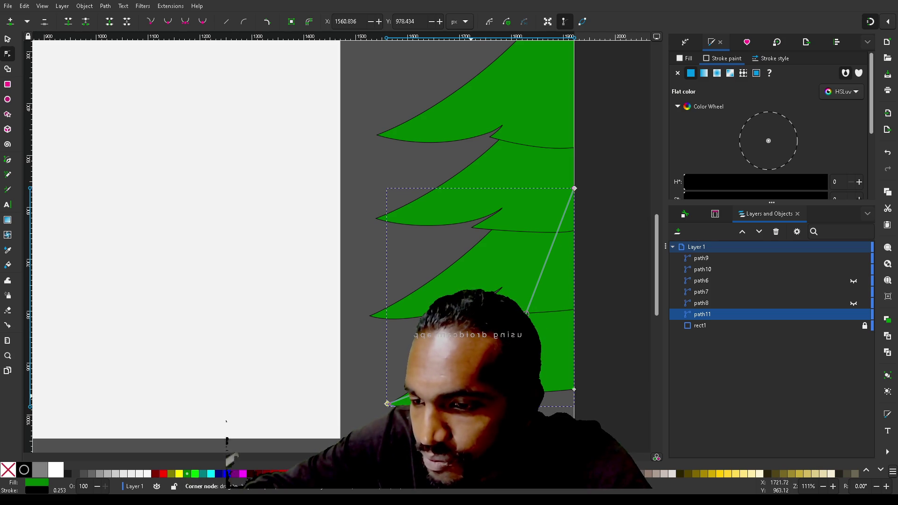
left_click(468, 405)
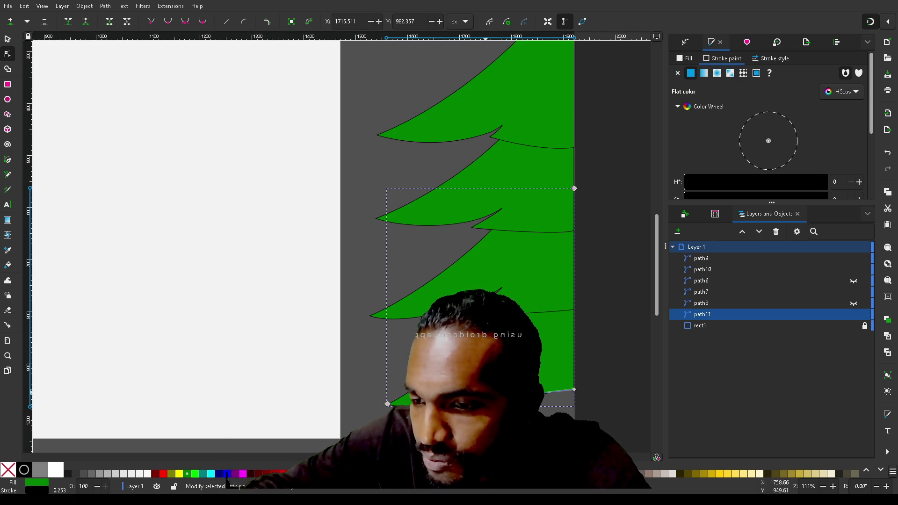
left_click_drag(503, 366, 490, 387)
left_click_drag(388, 403, 371, 411)
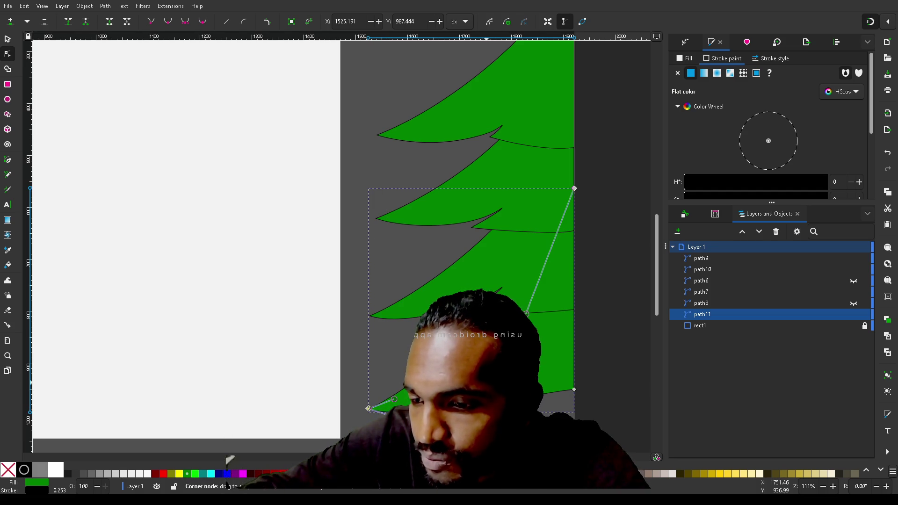
left_click(482, 389)
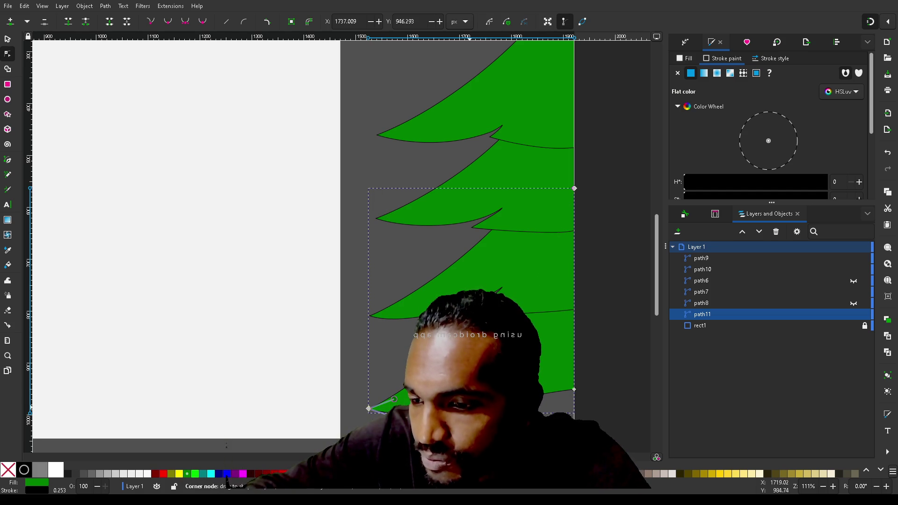
mouse_move(483, 391)
left_mouse_down()
mouse_move(472, 410)
mouse_move(457, 406)
left_mouse_up()
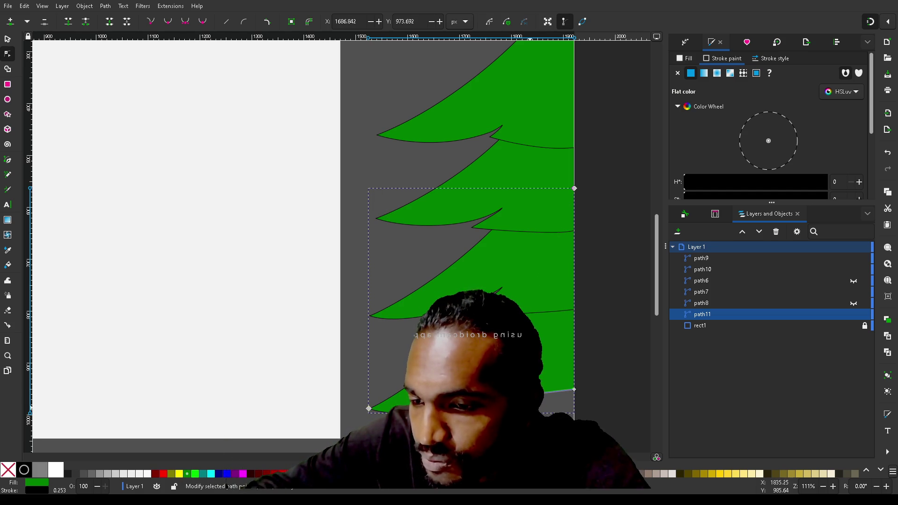
left_click_drag(544, 398, 551, 414)
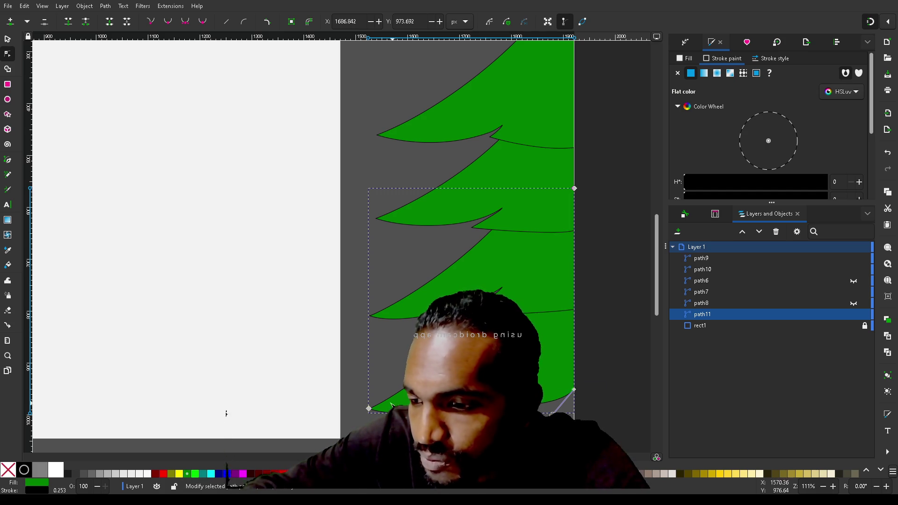
mouse_move(370, 409)
left_mouse_down()
mouse_move(363, 393)
mouse_move(381, 398)
left_mouse_up()
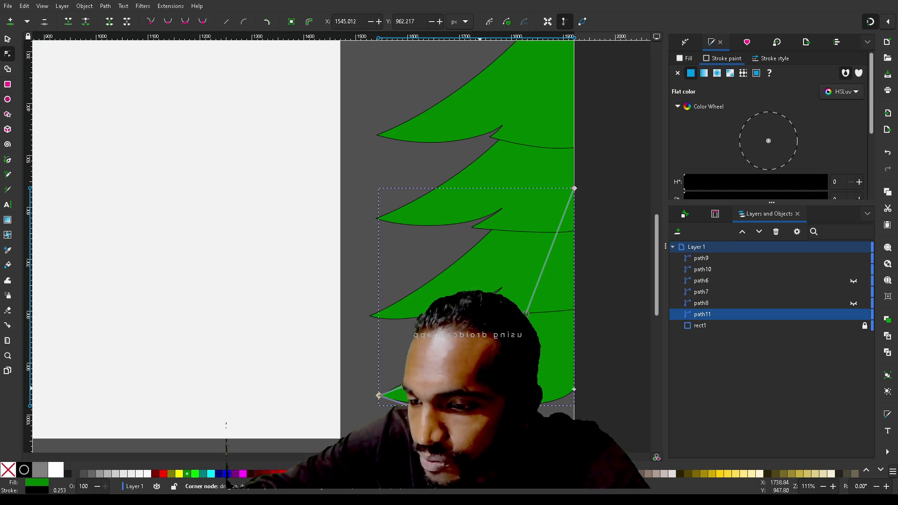
left_click_drag(485, 388, 487, 387)
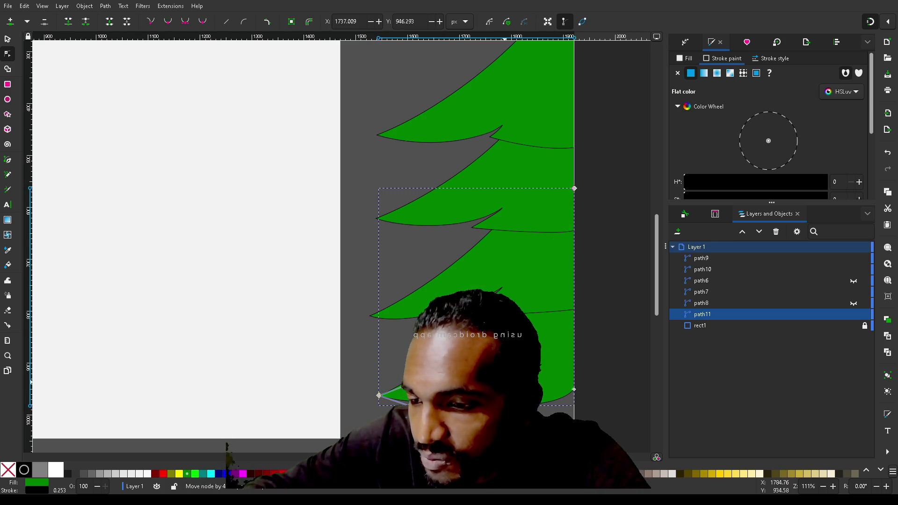
Reposition the hook node and snap the bottom-right corner to the page edge at X 1920
left_click(509, 379)
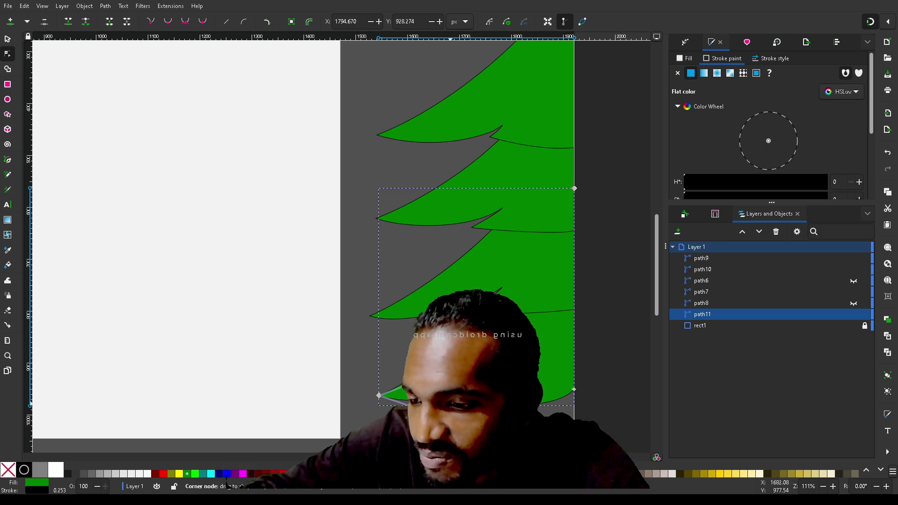
mouse_move(452, 403)
left_mouse_down()
mouse_move(484, 405)
mouse_move(472, 404)
left_mouse_up()
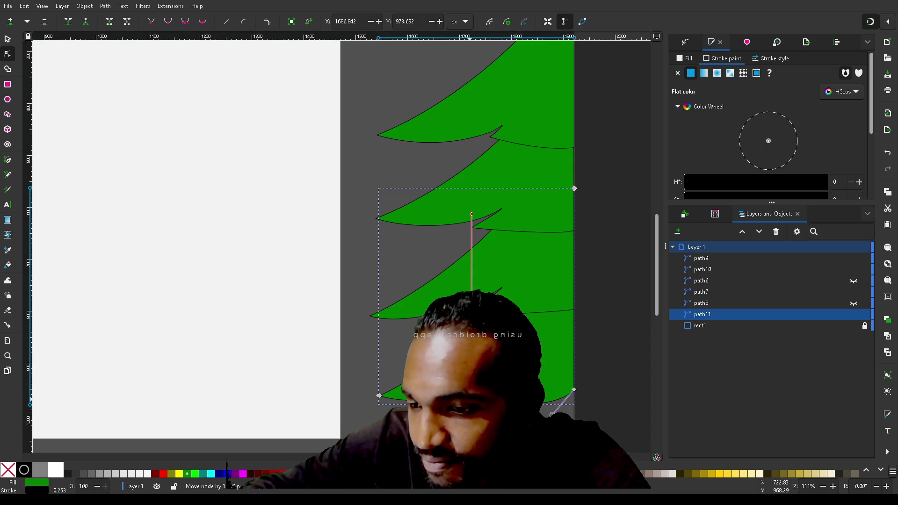
left_click(226, 450)
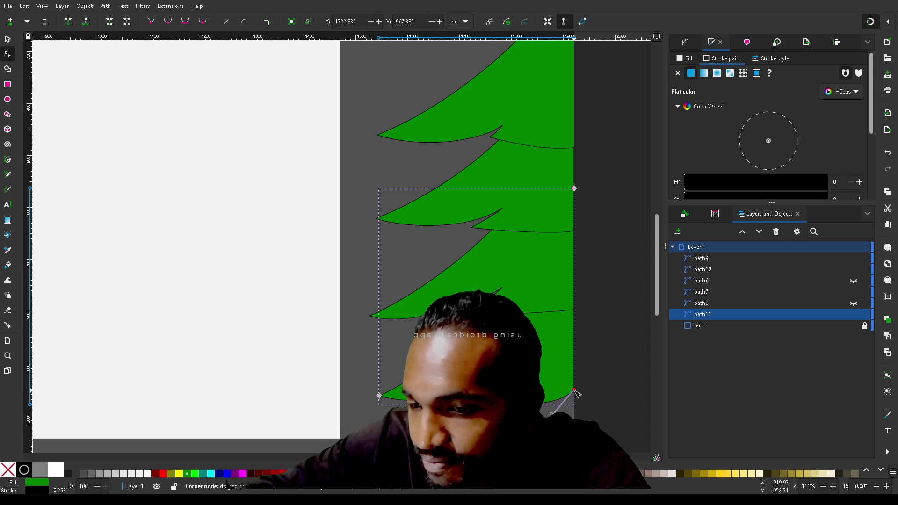
mouse_move(575, 391)
left_mouse_down()
mouse_move(572, 411)
mouse_move(553, 413)
mouse_move(581, 402)
mouse_move(530, 415)
mouse_move(578, 408)
left_mouse_up()
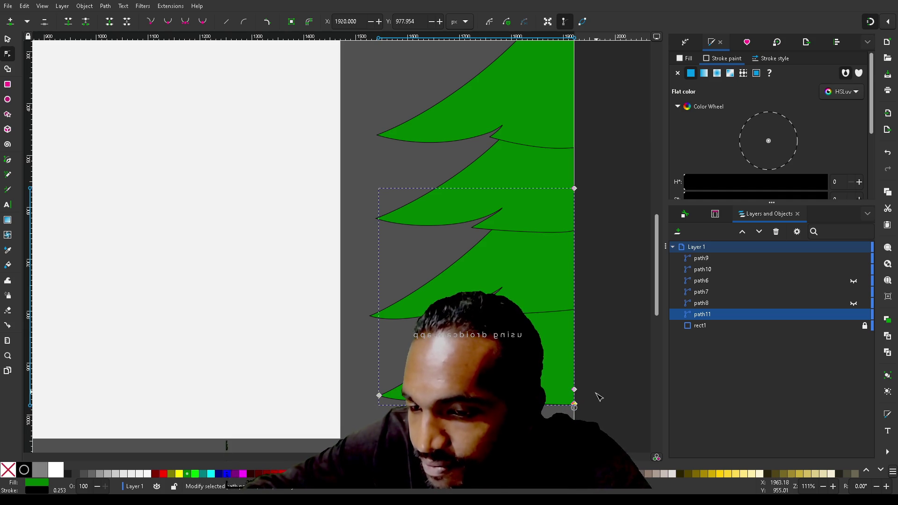
left_click_drag(577, 405, 576, 405)
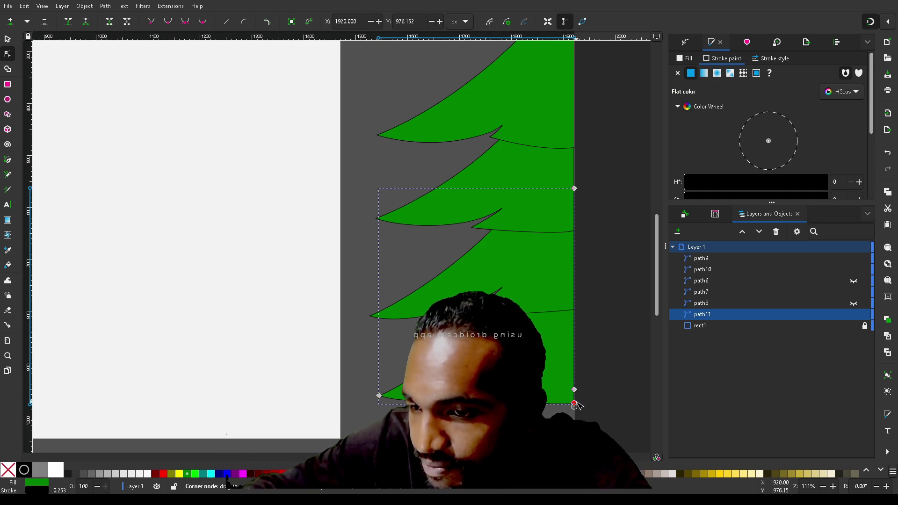
left_click(608, 354)
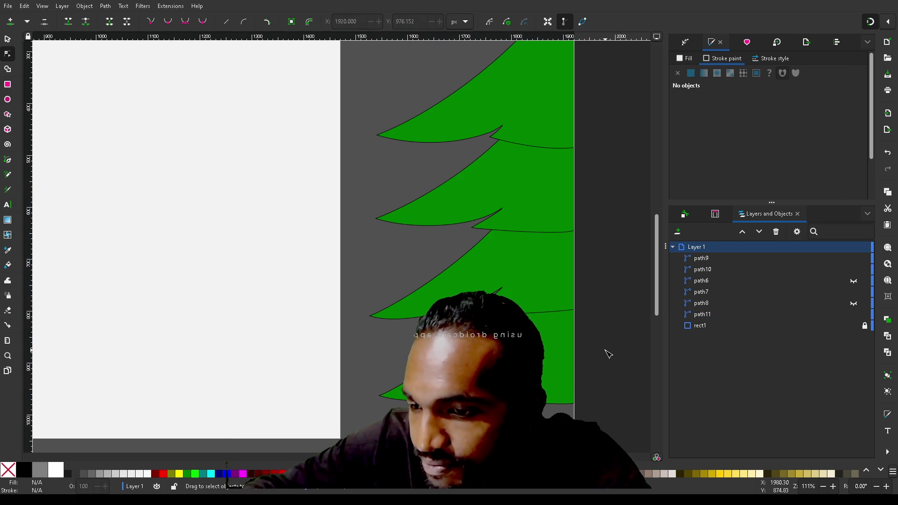
scroll(601, 297, "down", 2)
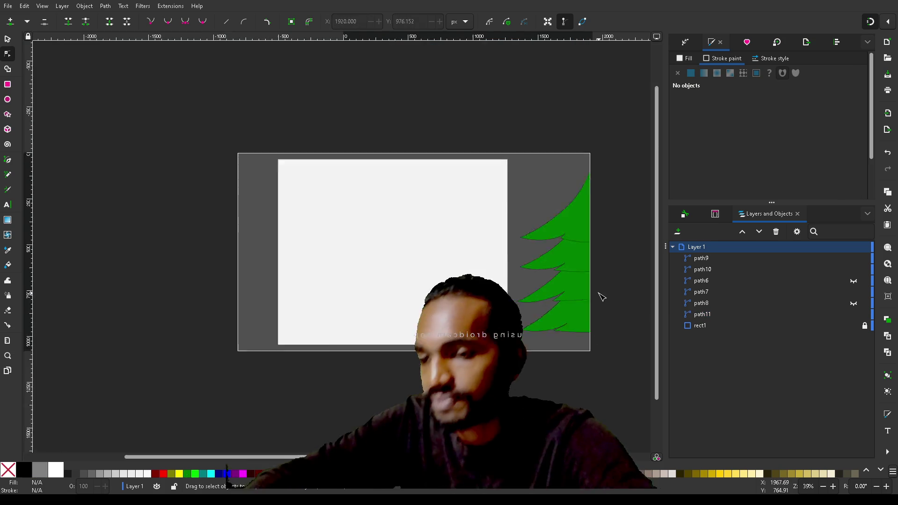
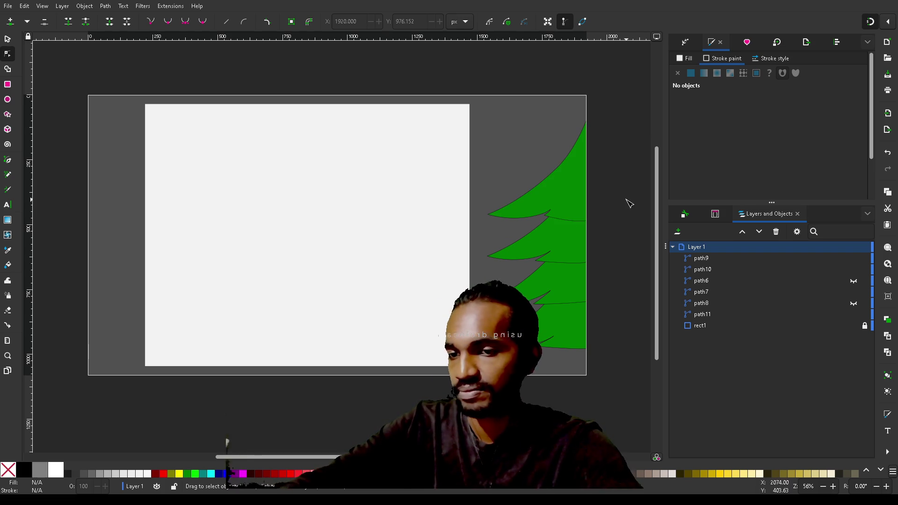
Save the drawing and inspect the node outlines of the top two branches, path9 and path10
key("ctrl+s")
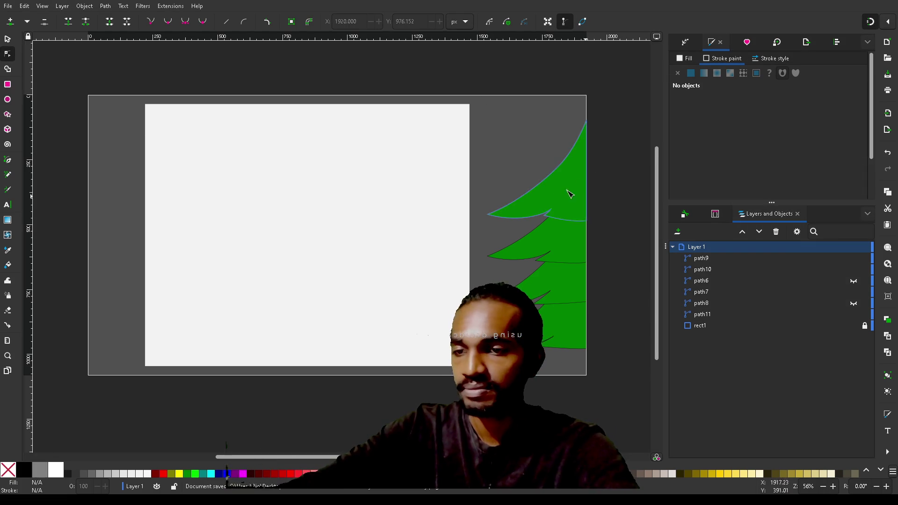
left_click(539, 185)
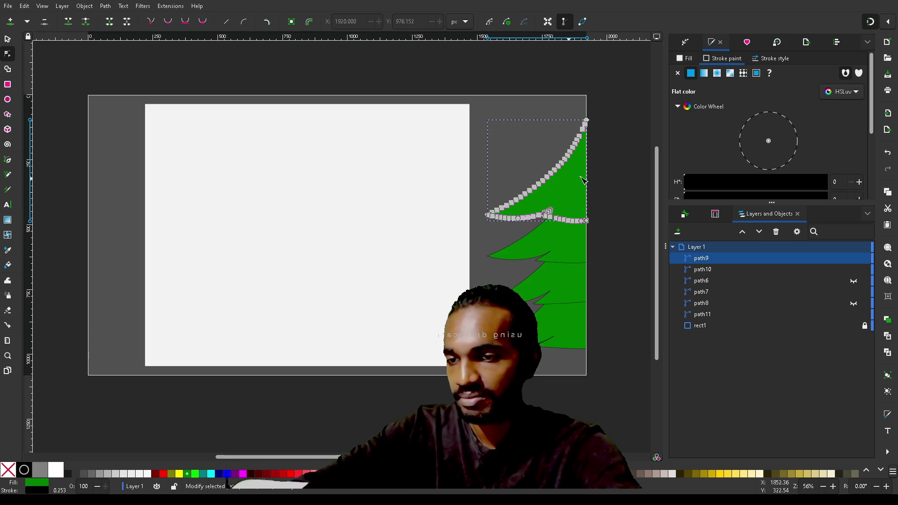
left_click(557, 251)
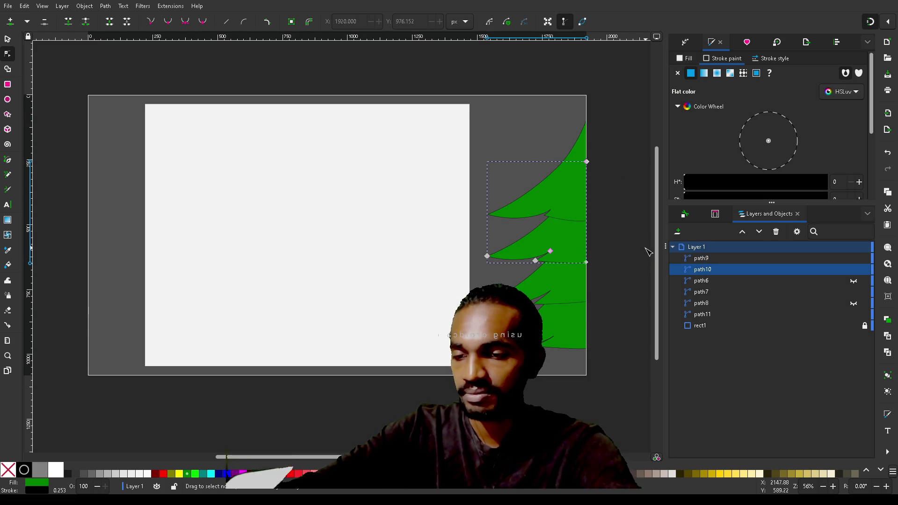
left_click(611, 262)
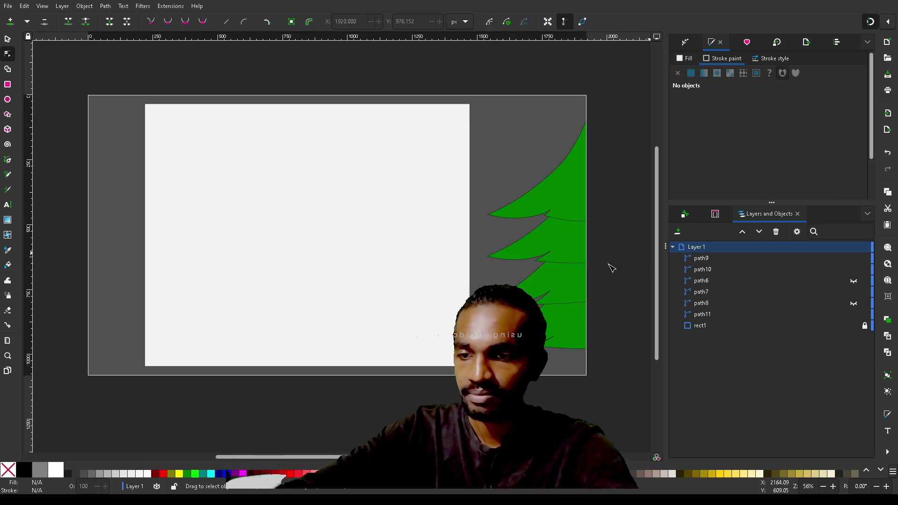
left_click(566, 263)
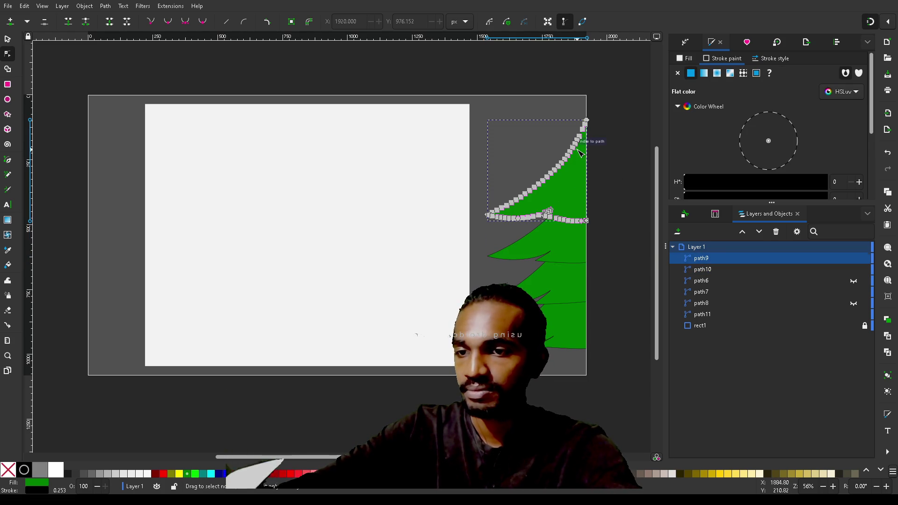
left_click(580, 152)
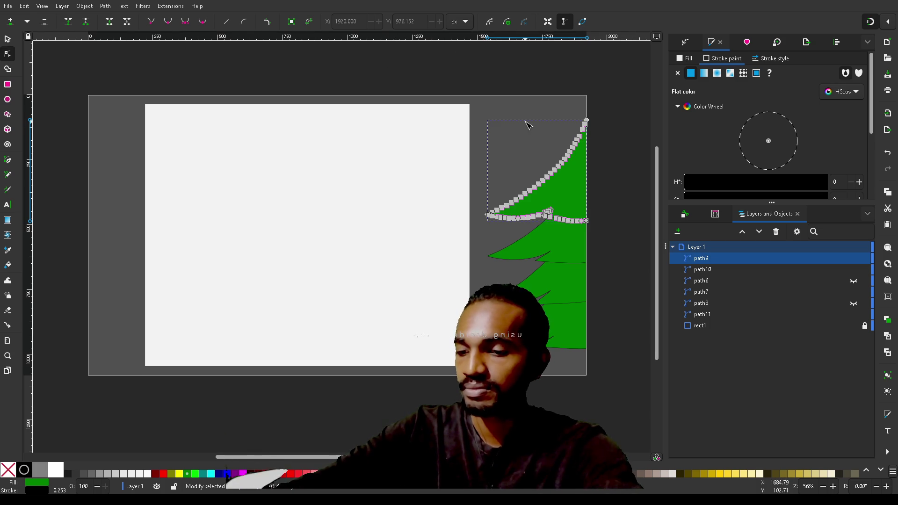
key("s")
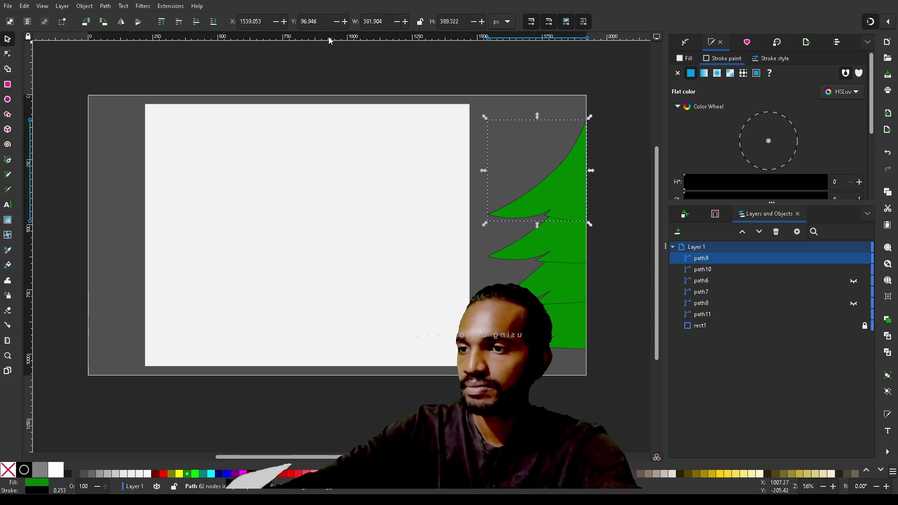
double_click(318, 21)
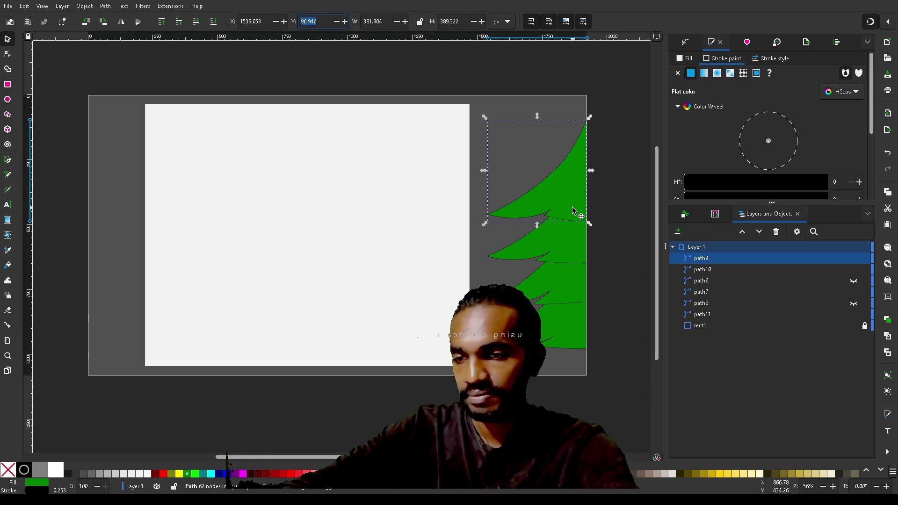
scroll(574, 210, "up", 3)
scroll(574, 210, "down", 2)
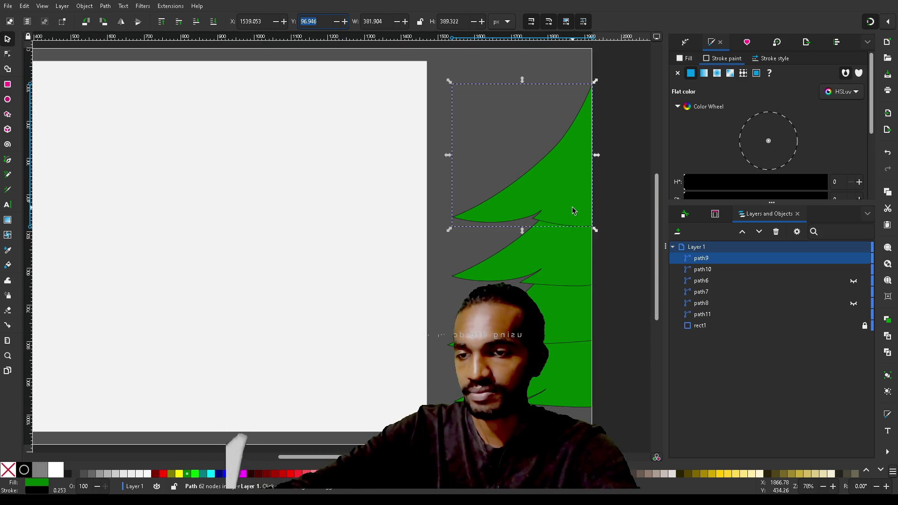
type("n")
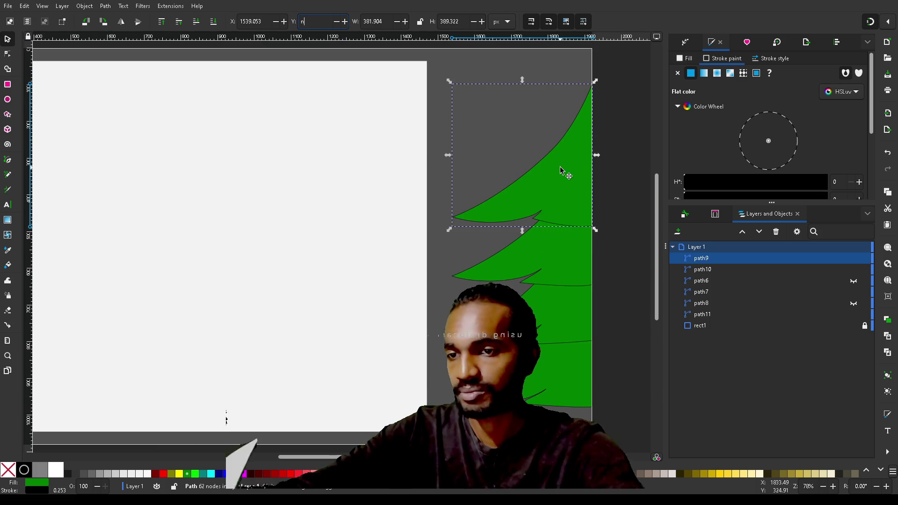
key("Escape")
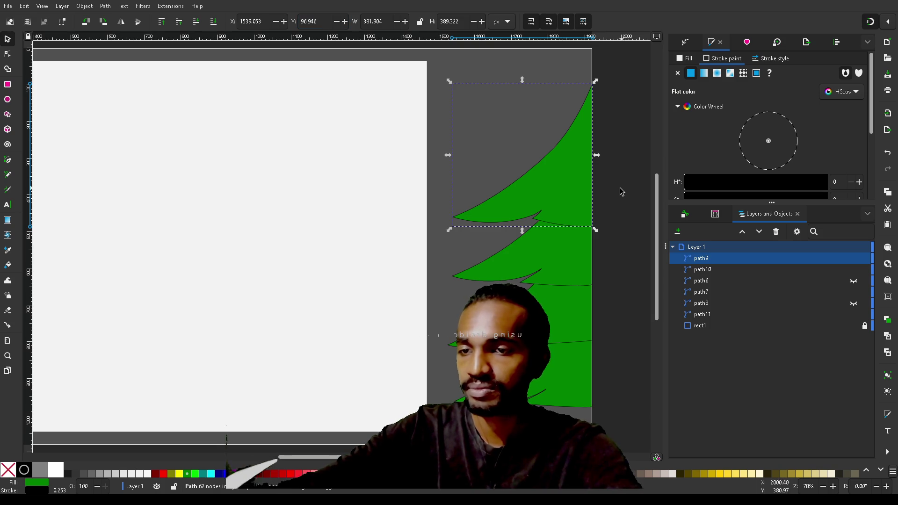
key("n")
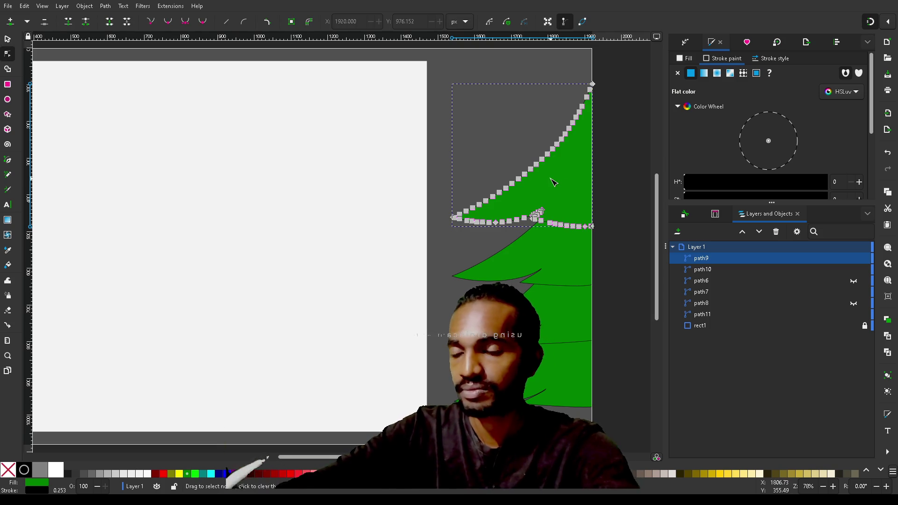
Delete the excess nodes crowding the top branch's upper edge
mouse_move(607, 89)
left_mouse_down()
mouse_move(511, 136)
mouse_move(449, 189)
mouse_move(440, 216)
mouse_move(531, 139)
left_mouse_up()
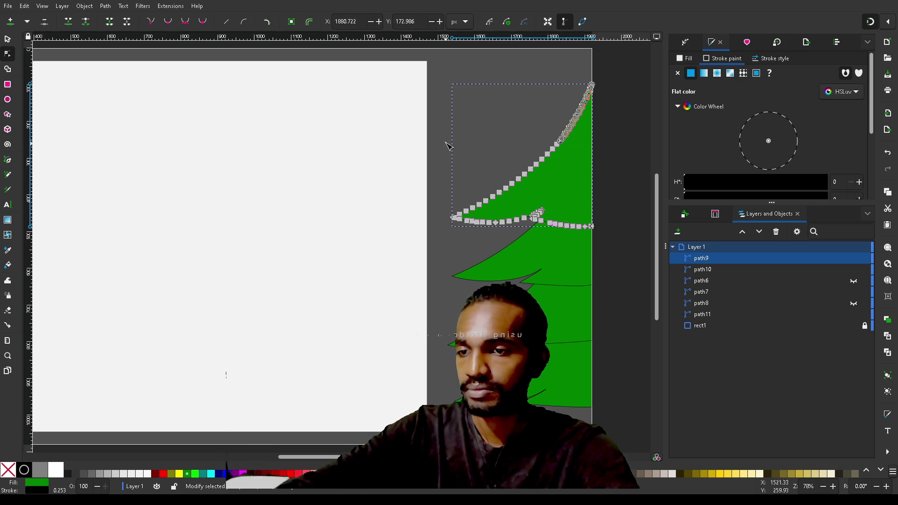
left_click_drag(438, 136, 590, 192)
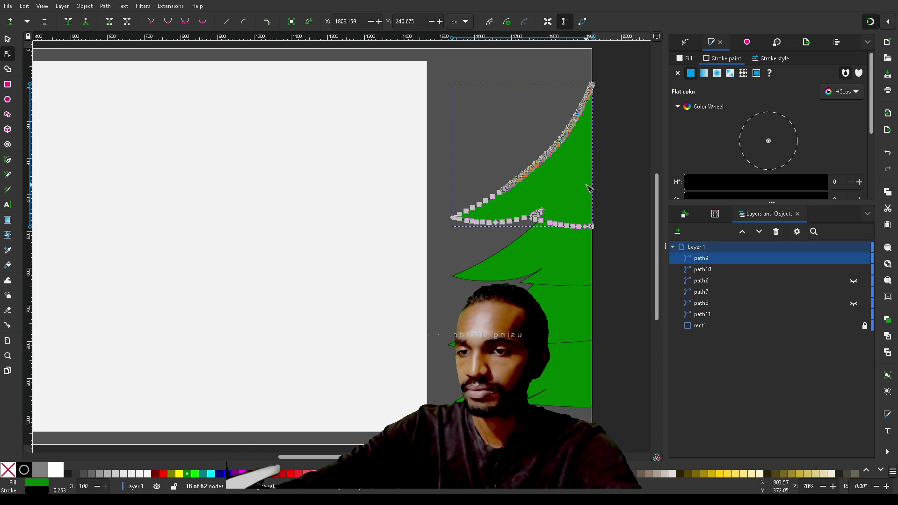
mouse_move(435, 176)
left_mouse_down()
mouse_move(514, 203)
mouse_move(522, 217)
left_mouse_up()
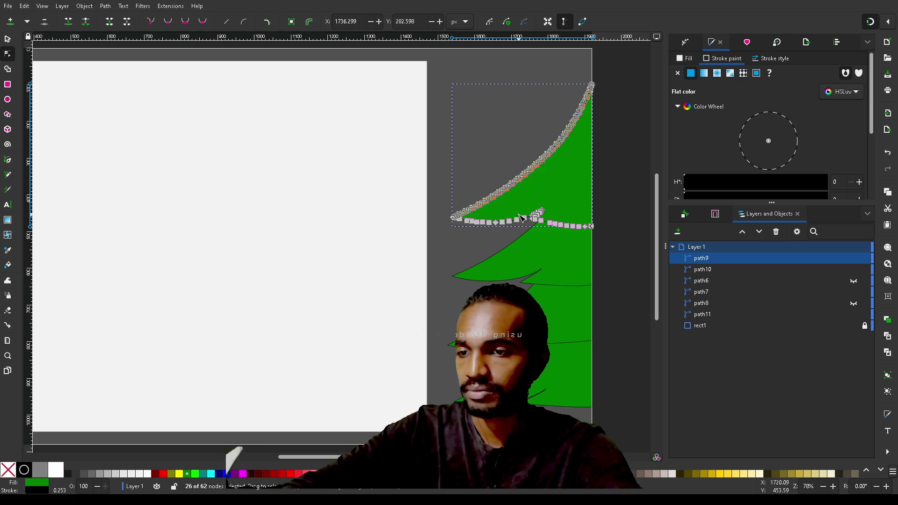
key("Delete")
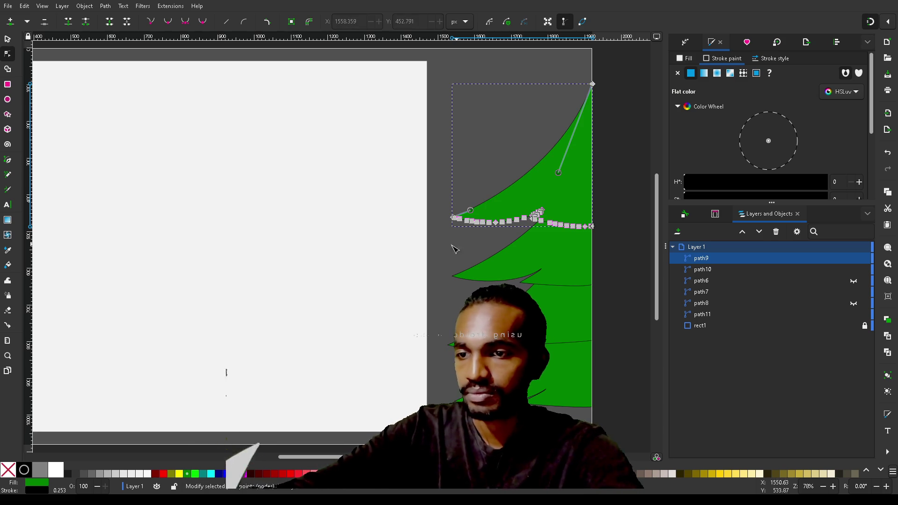
Delete the crowded nodes on the top branch's left lower curve
left_click_drag(459, 244, 527, 211)
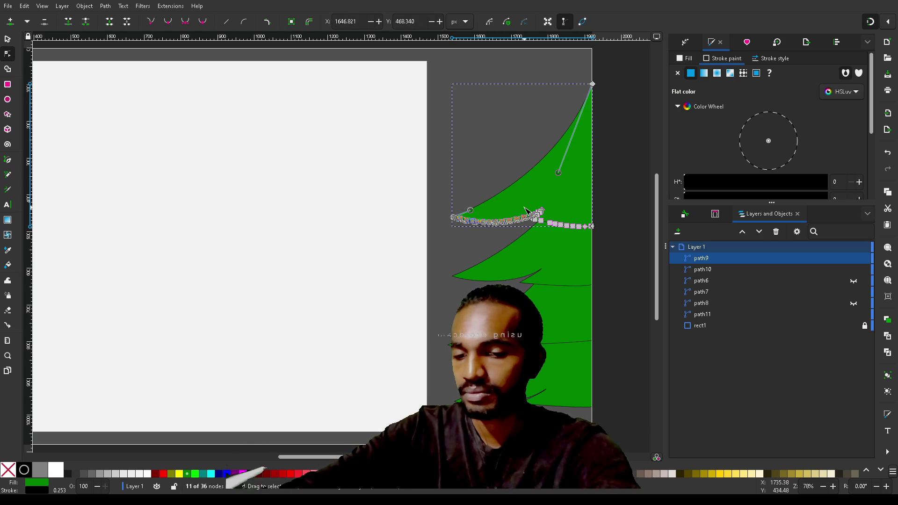
key("Delete")
scroll(457, 227, "up", 9, "ctrl")
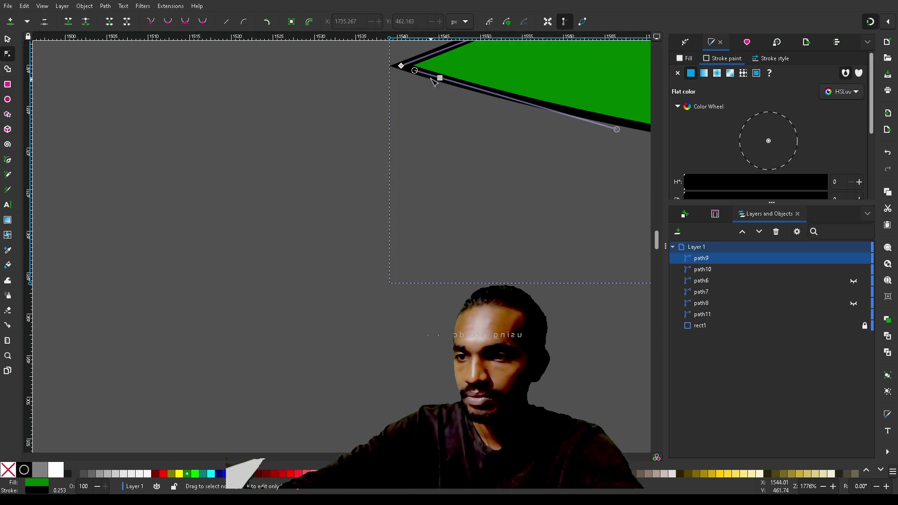
Pull the tip's long curve handle back and delete the tiny node clusters near the notch
left_click_drag(440, 78, 440, 79)
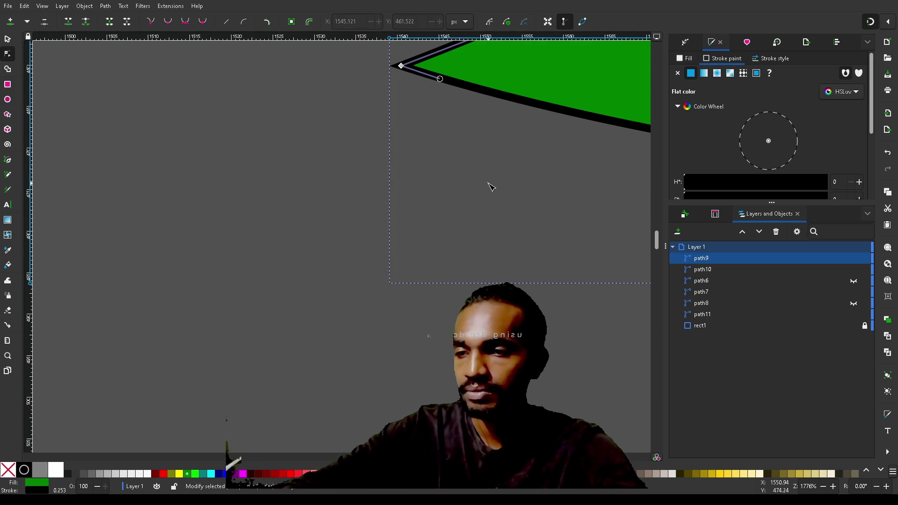
scroll(489, 185, "down", 3, "ctrl")
scroll(490, 184, "right", 10)
scroll(489, 184, "down", 5)
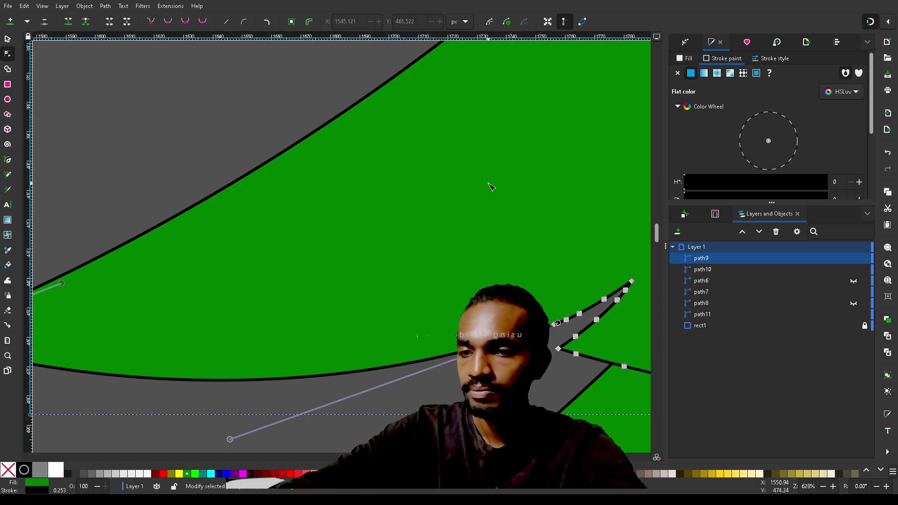
mouse_move(411, 271)
left_mouse_down()
mouse_move(359, 322)
mouse_move(330, 330)
left_mouse_up()
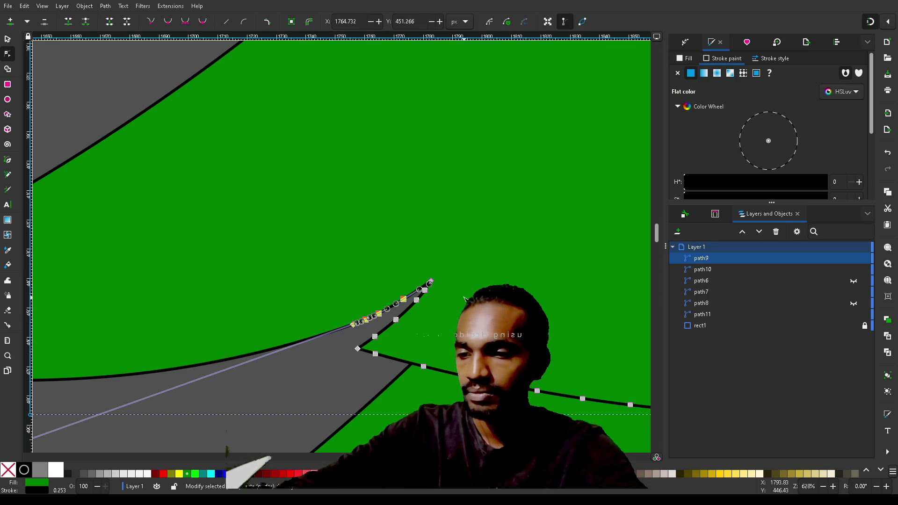
key("Delete")
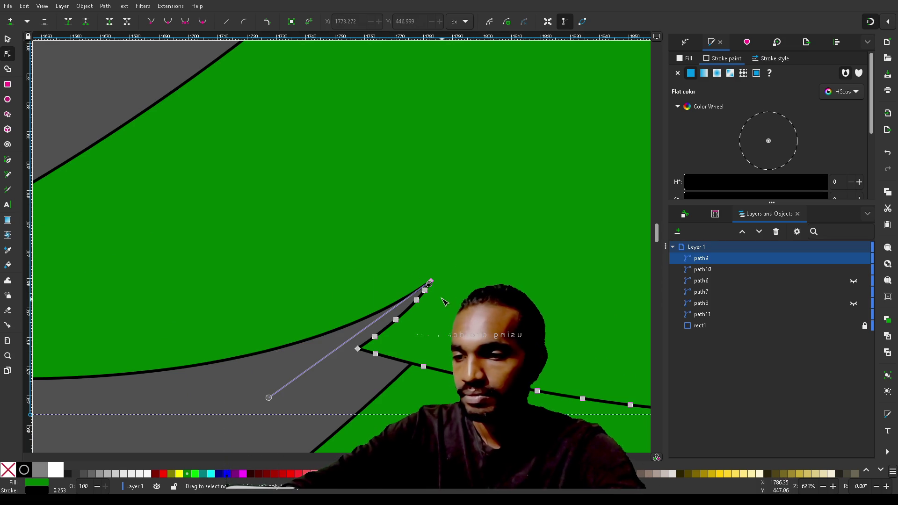
left_click_drag(445, 293, 372, 341)
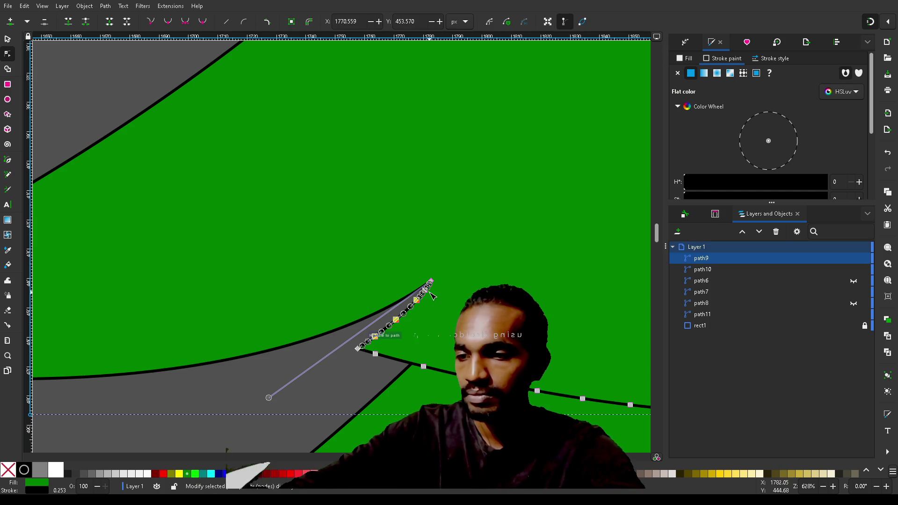
key("Delete")
Delete the packed lower-right nodes, leaving the tier at 7 nodes, and deselect it
scroll(520, 312, "down", 1)
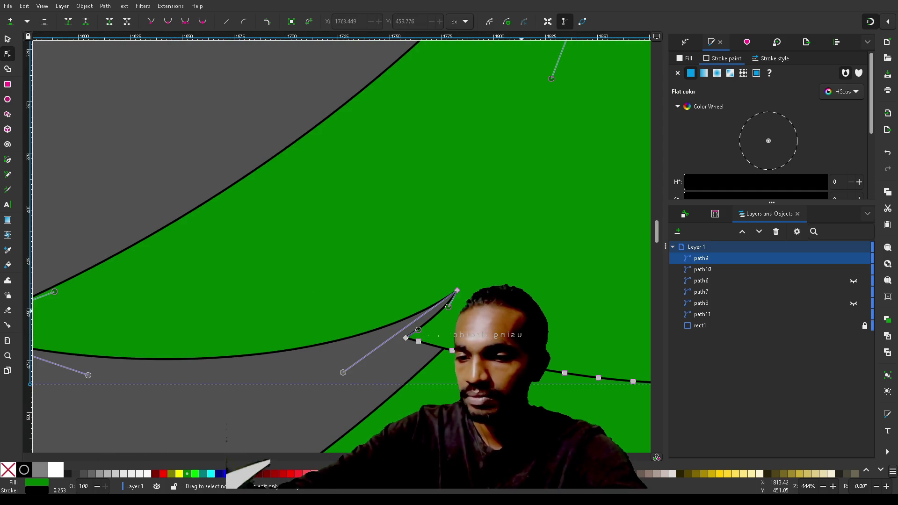
scroll(426, 311, "down", 2)
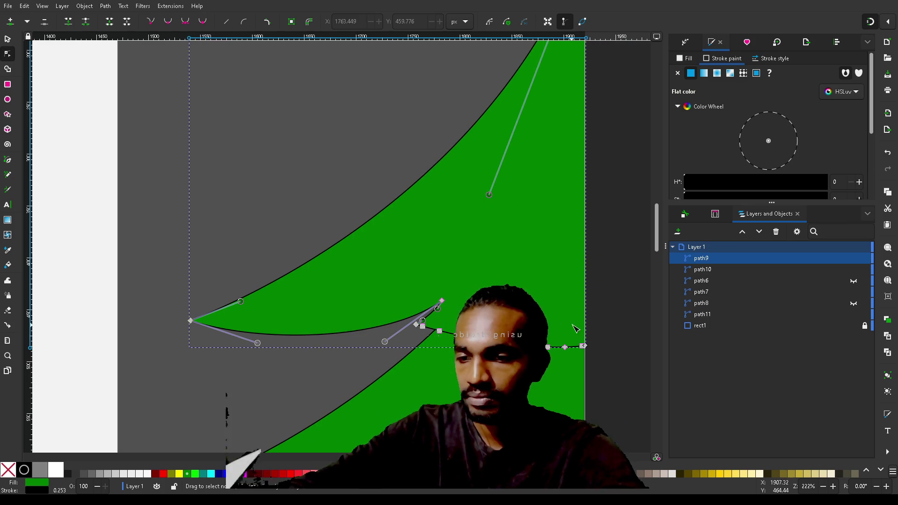
mouse_move(579, 323)
left_mouse_down()
mouse_move(446, 367)
mouse_move(422, 366)
left_mouse_up()
key("Delete")
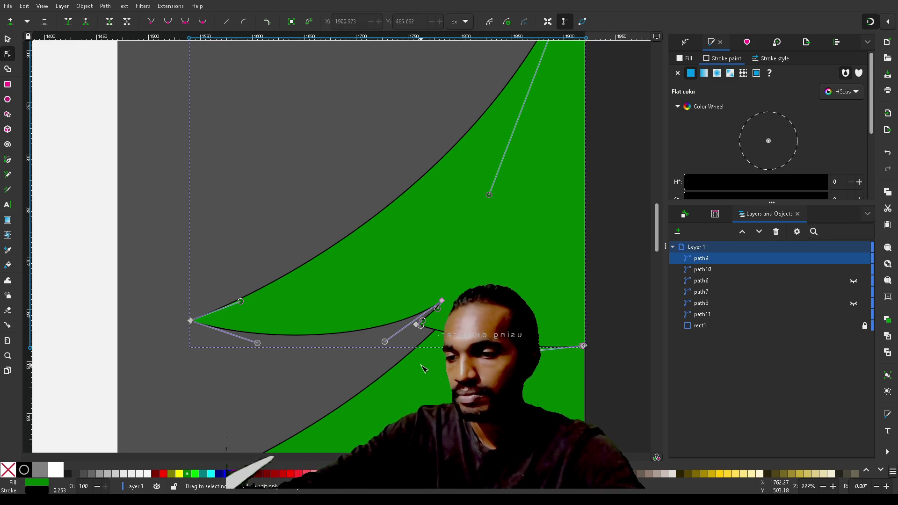
scroll(560, 323, "up", 4)
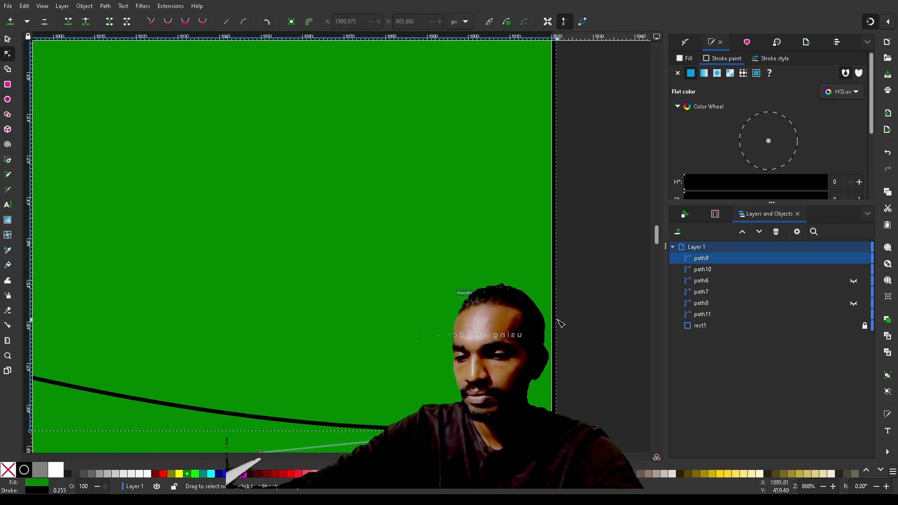
left_click(470, 424)
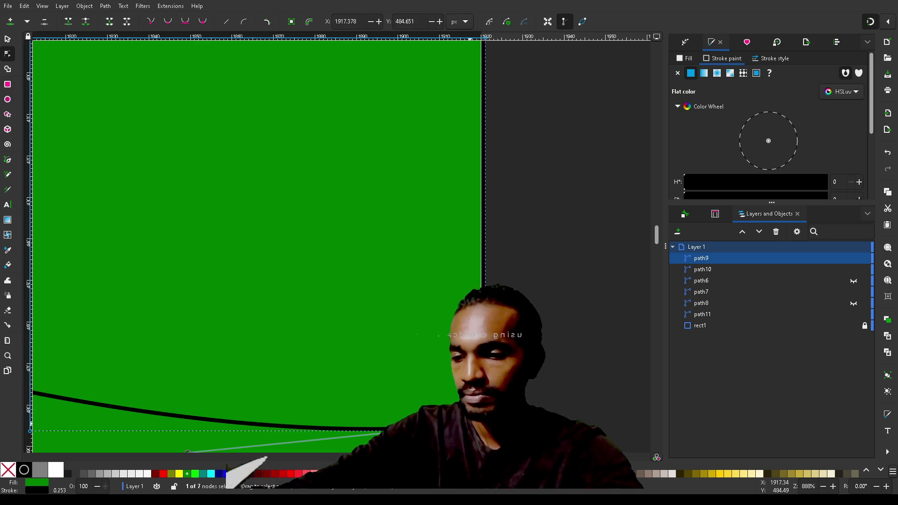
key("Escape")
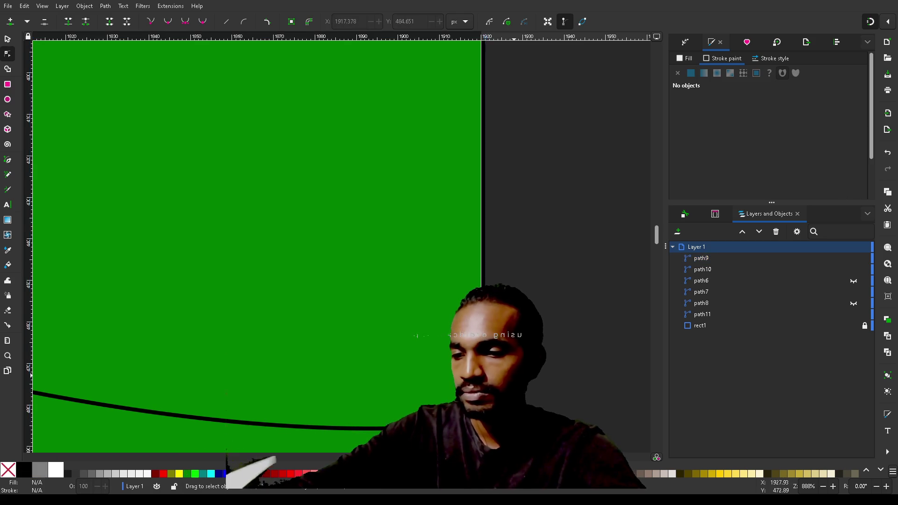
scroll(470, 424, "down", 5)
scroll(470, 424, "down", 10)
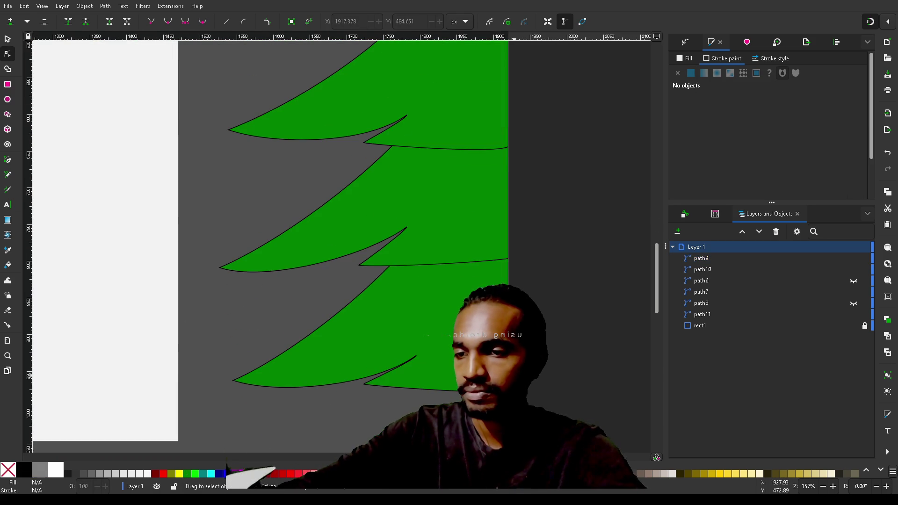
Reselect the top branch, then scroll down to the tree's base for the Rectangle tool
scroll(226, 417, "down", 2)
scroll(225, 374, "up", 3)
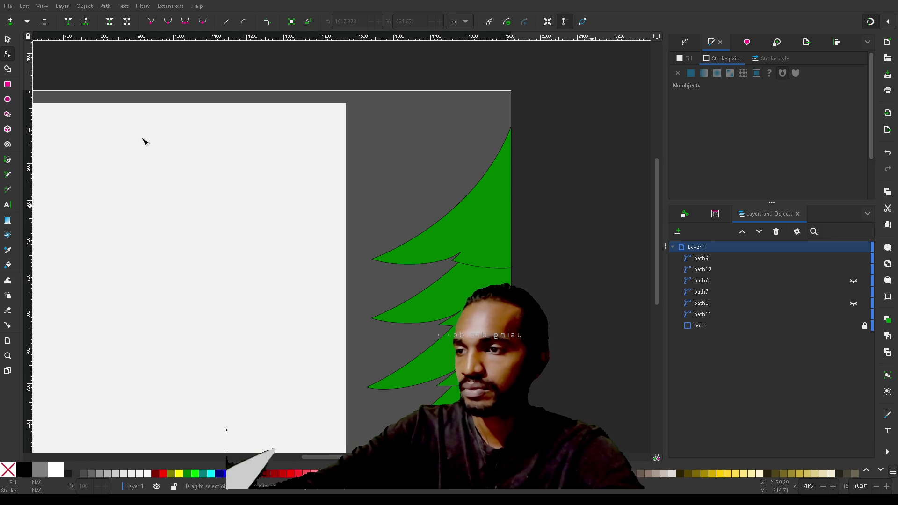
left_click(469, 204)
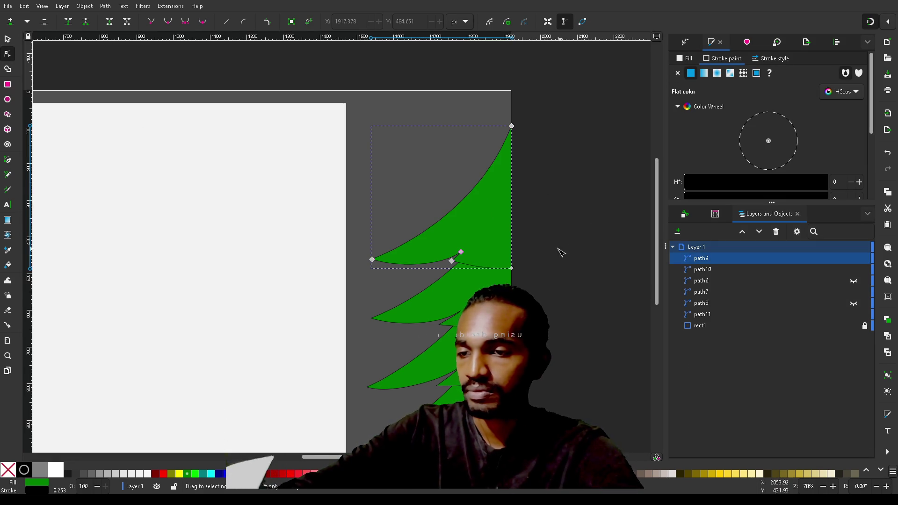
scroll(584, 232, "down", 3)
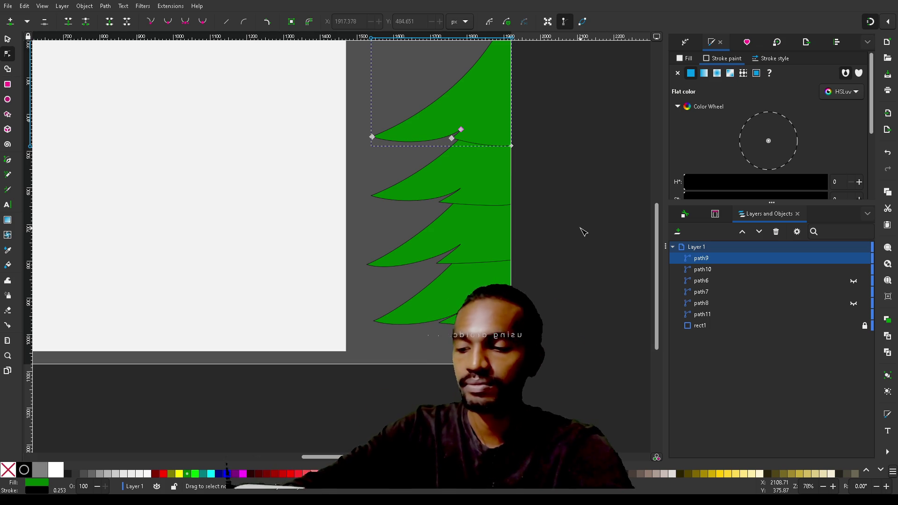
key("r")
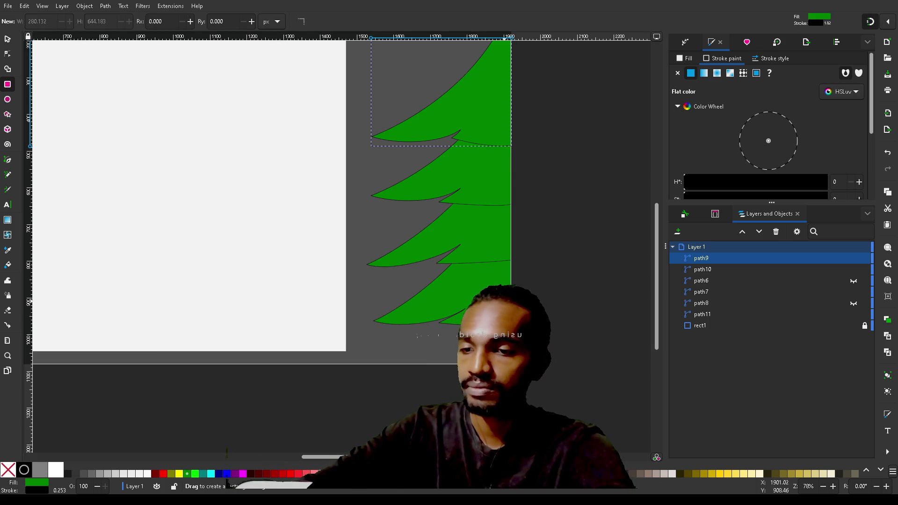
Draw a rectangle, fill it brown, and move it behind the tree tiers in Layers
mouse_move(496, 299)
left_mouse_down()
mouse_move(518, 343)
mouse_move(472, 329)
left_mouse_up()
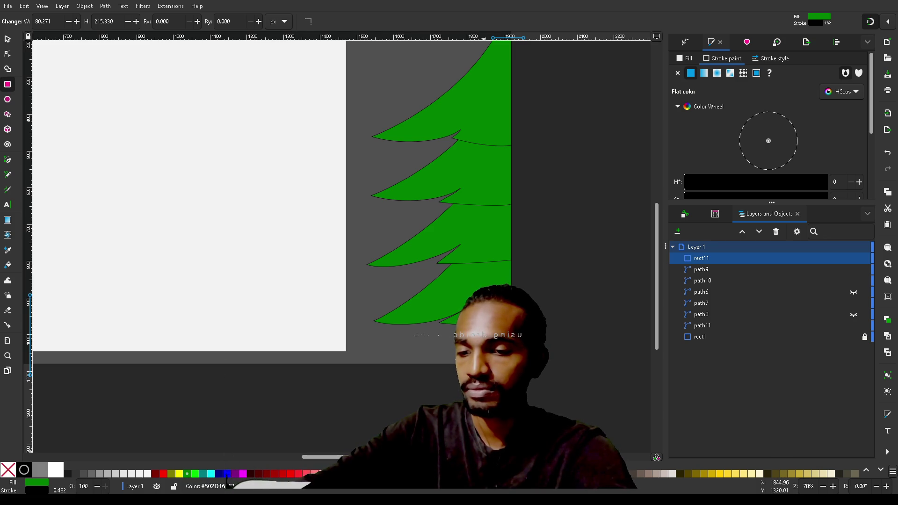
left_click(227, 468)
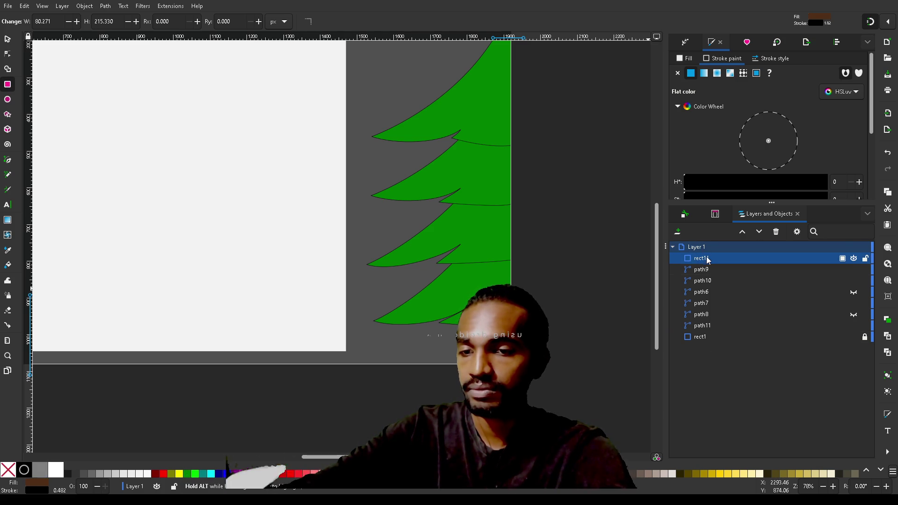
left_click_drag(706, 260, 707, 332)
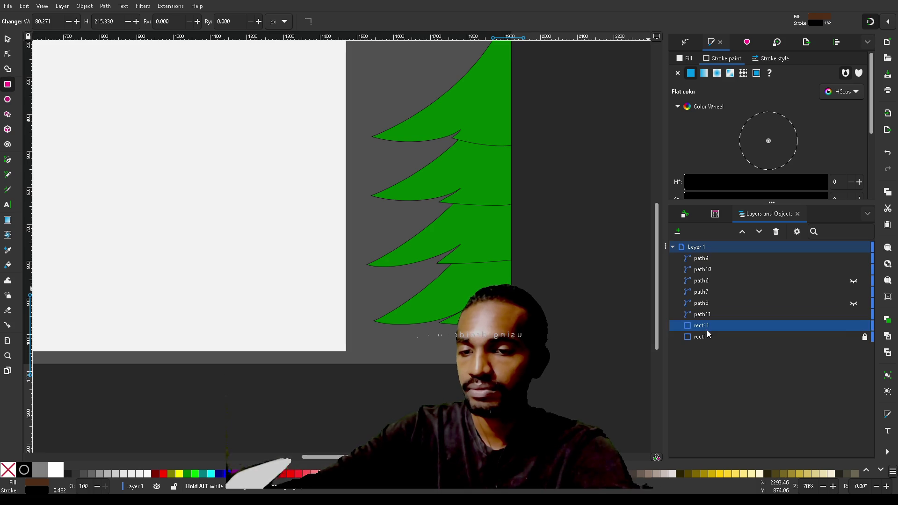
left_click(519, 364)
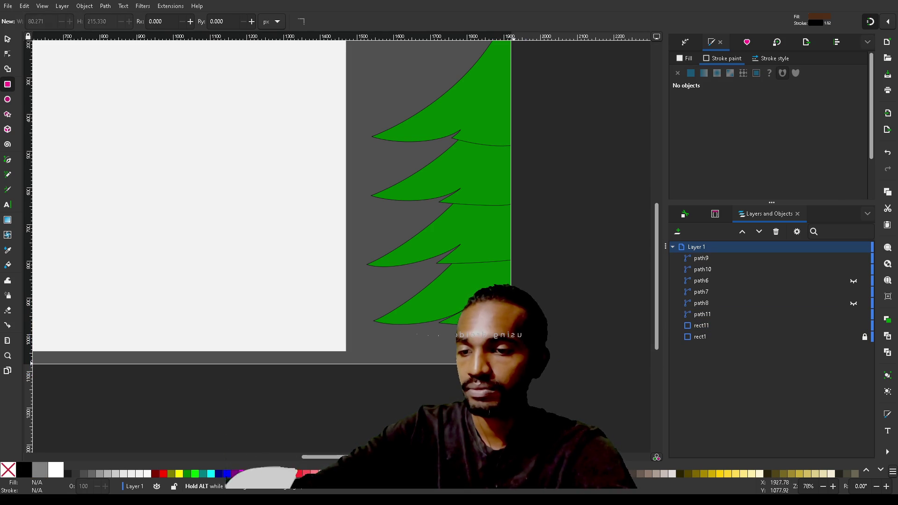
Shrink the rectangle into a narrow 49.196 × 187.737 trunk and give it a darker brown
key("s")
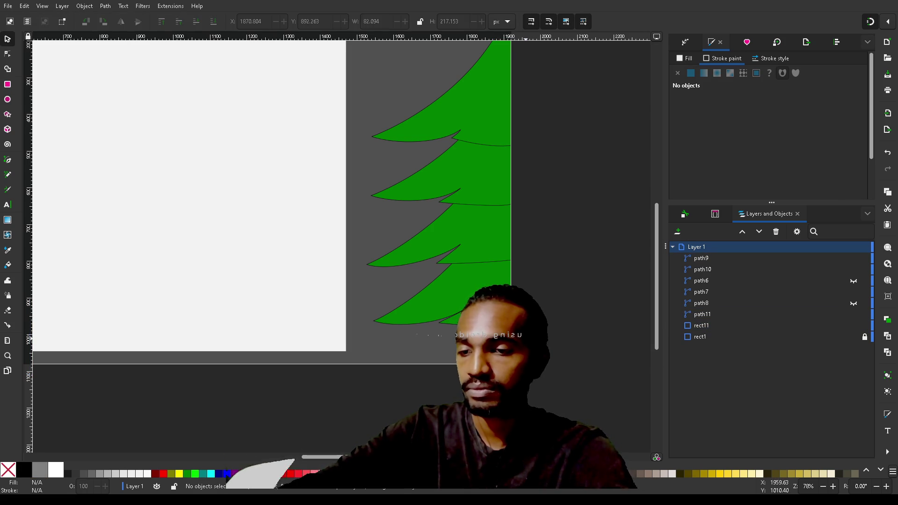
left_click(533, 385)
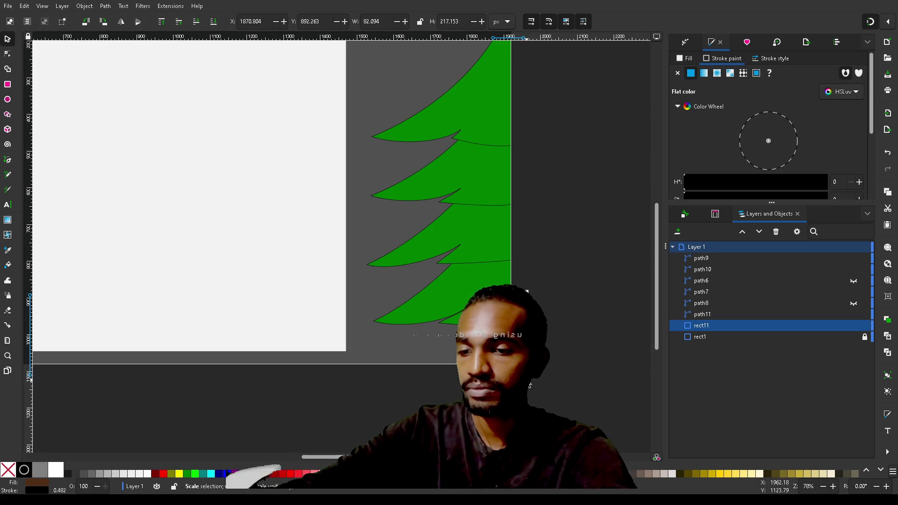
left_click_drag(532, 384, 516, 368)
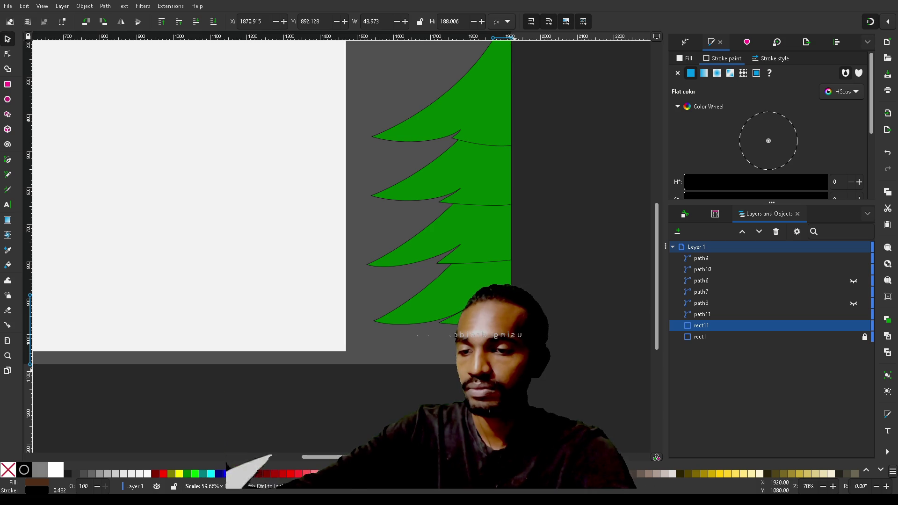
left_click(589, 353)
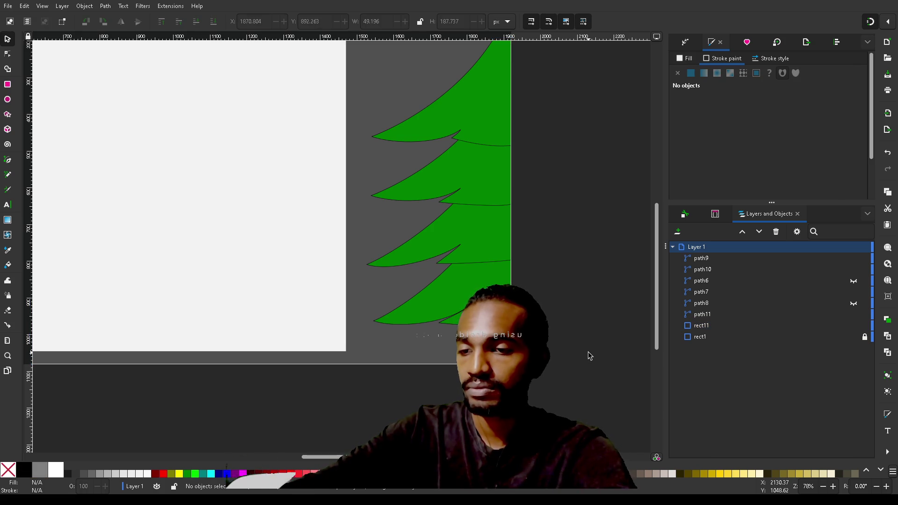
scroll(588, 353, "down", 1)
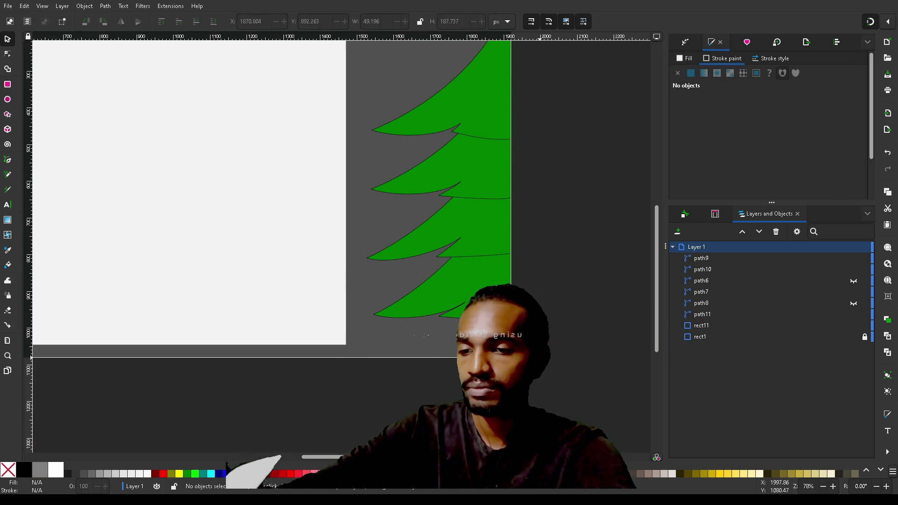
left_click(503, 336)
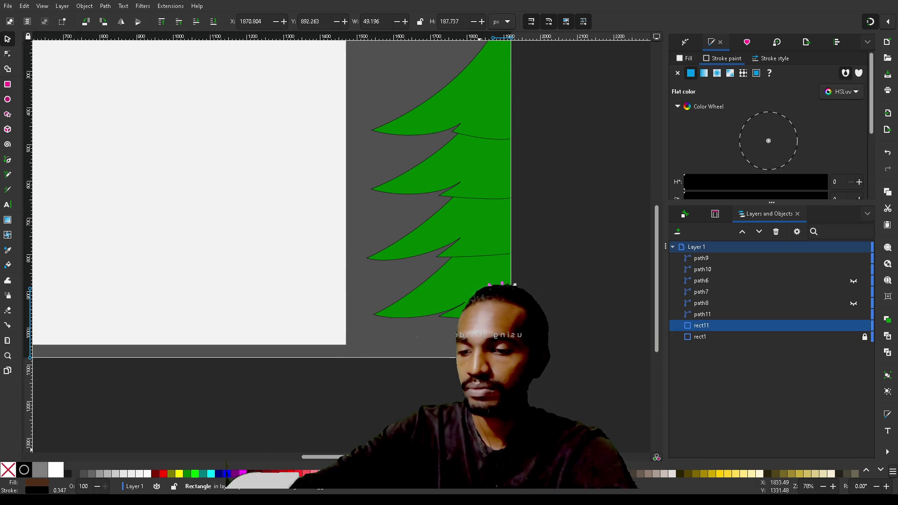
left_click(255, 473)
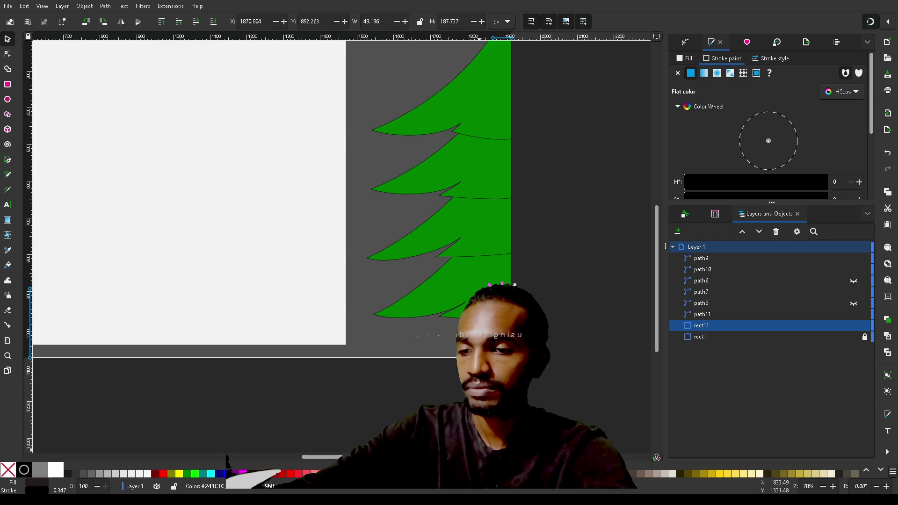
left_click(592, 217)
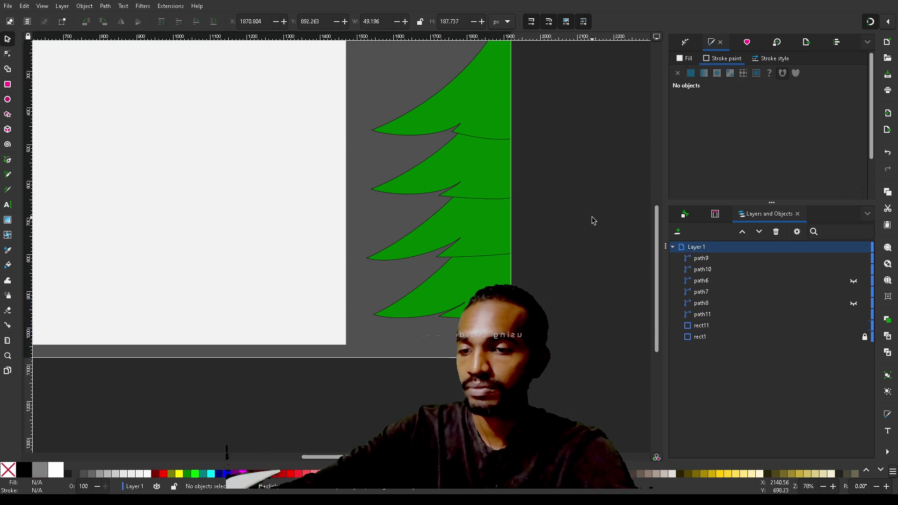
scroll(591, 217, "up", 3)
scroll(592, 218, "up", 1)
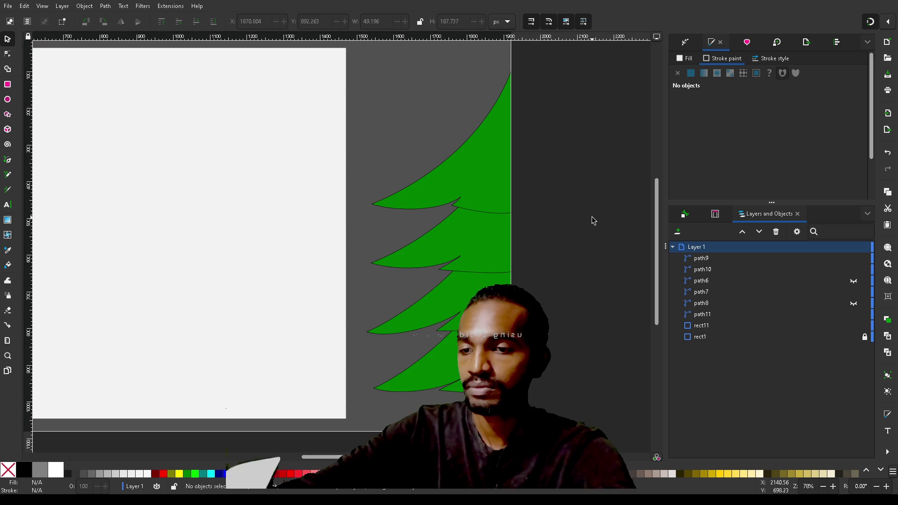
scroll(593, 221, "up", 1)
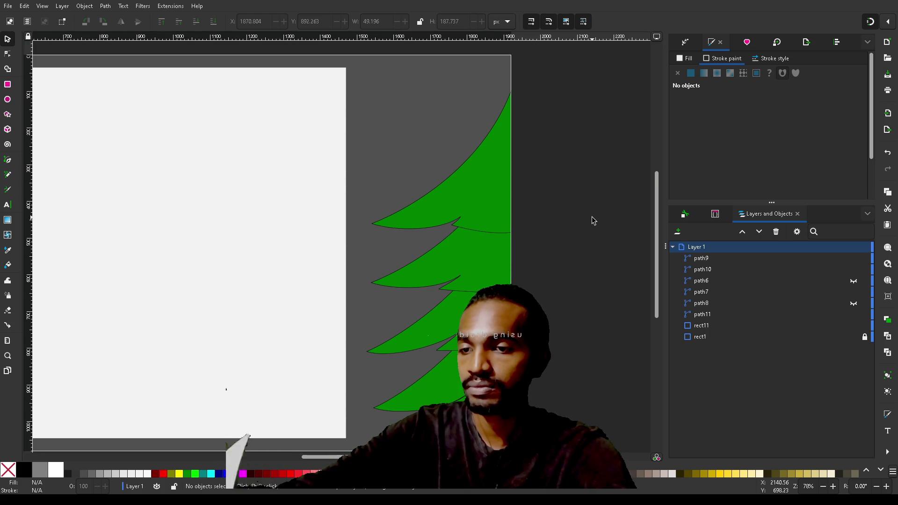
Lower the top tier's tip node and reshape the curves of its left edge
left_click(492, 132)
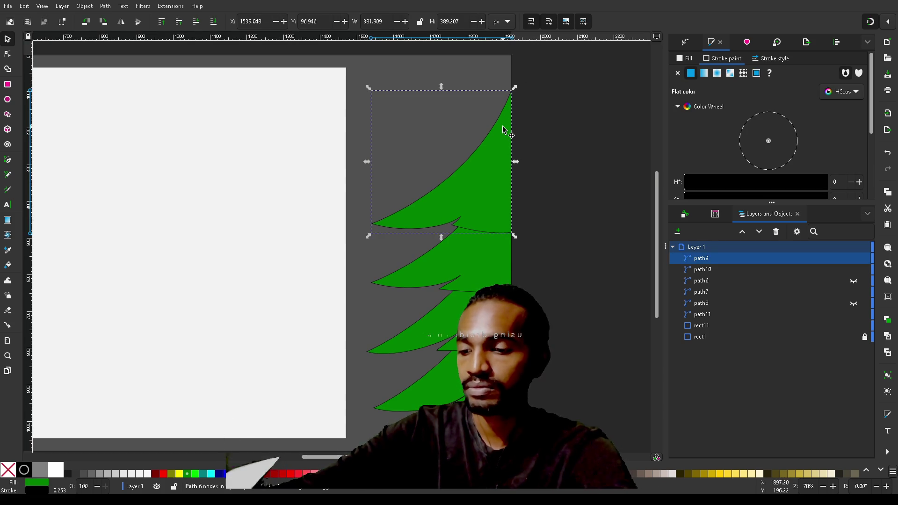
key("n")
mouse_move(513, 95)
left_mouse_down()
mouse_move(513, 124)
mouse_move(513, 111)
left_mouse_up()
left_click_drag(480, 199, 470, 190)
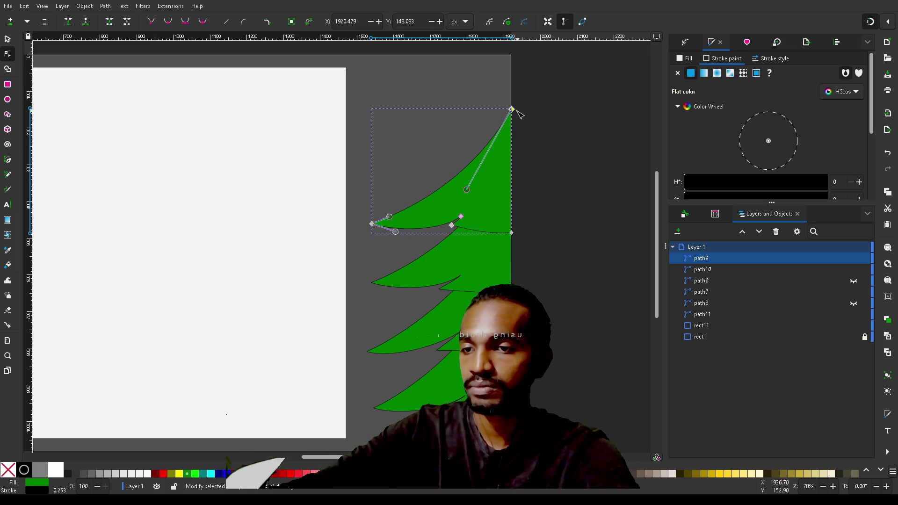
left_click_drag(512, 109, 513, 122)
mouse_move(467, 201)
left_mouse_down()
mouse_move(483, 177)
mouse_move(488, 181)
mouse_move(487, 168)
mouse_move(491, 175)
left_mouse_up()
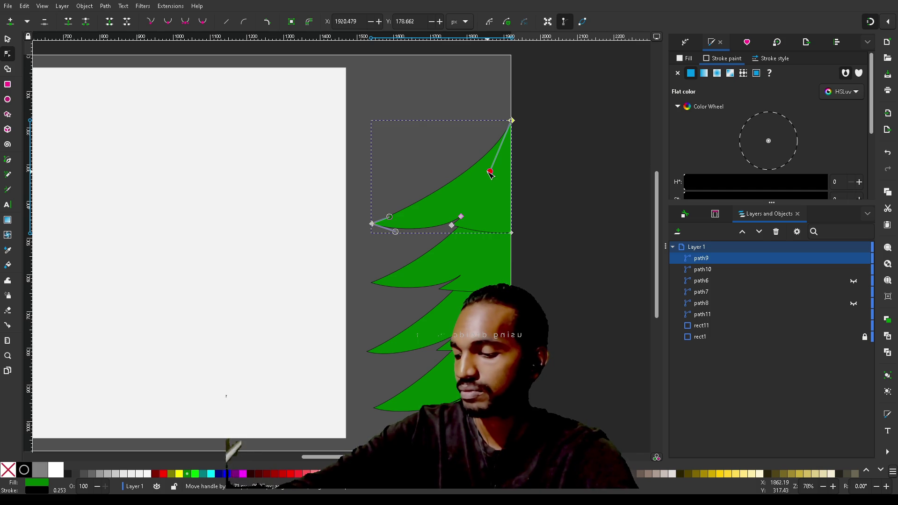
mouse_move(490, 174)
left_mouse_down()
mouse_move(472, 181)
mouse_move(480, 186)
left_mouse_up()
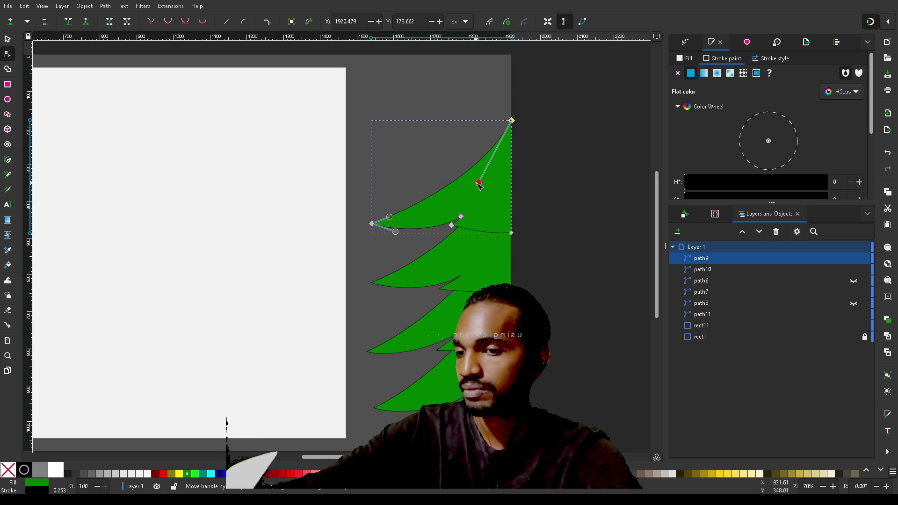
left_click(548, 148)
Adjust the top tier's lower edge so it curves into a sharp notch point
scroll(549, 151, "down", 2)
scroll(550, 150, "down", 1)
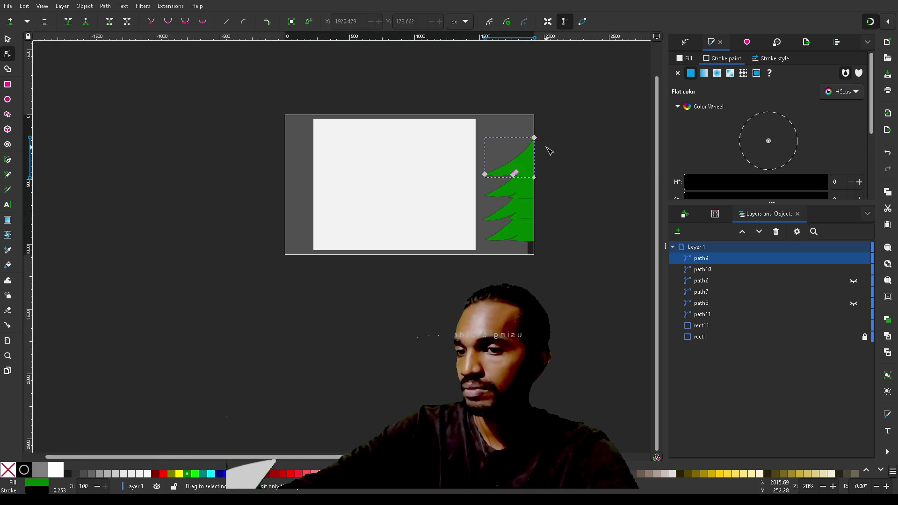
scroll(549, 151, "up", 3)
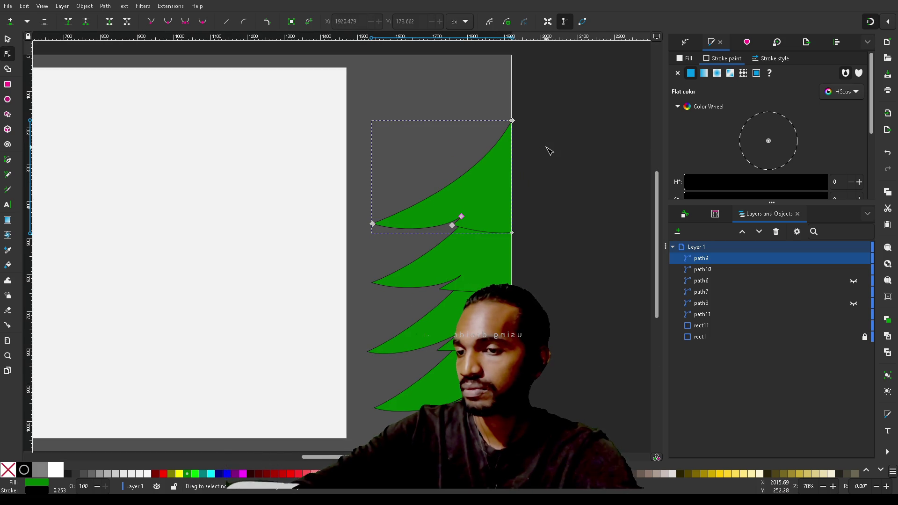
left_click(461, 217)
left_click_drag(441, 231, 446, 228)
left_click(580, 207)
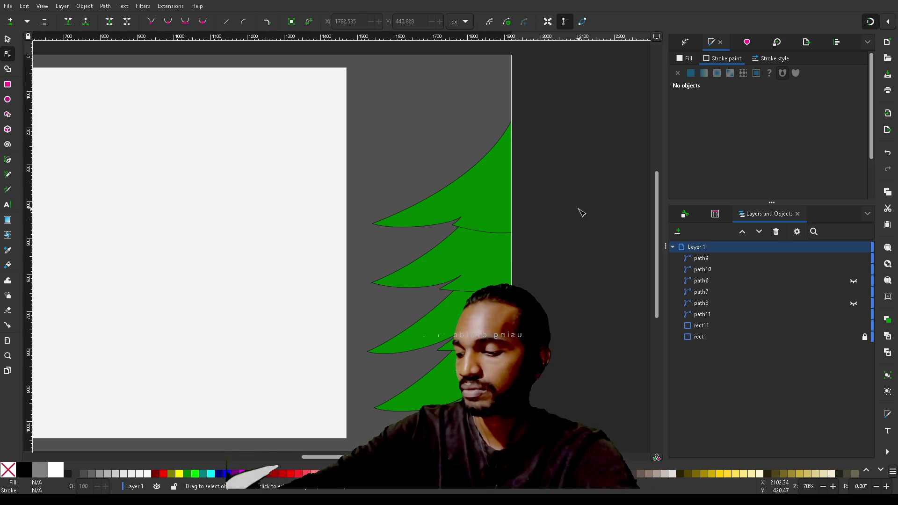
Move the second tier's top node and raise path7's top node toward the tip, reshaping its left edge
left_click(448, 244)
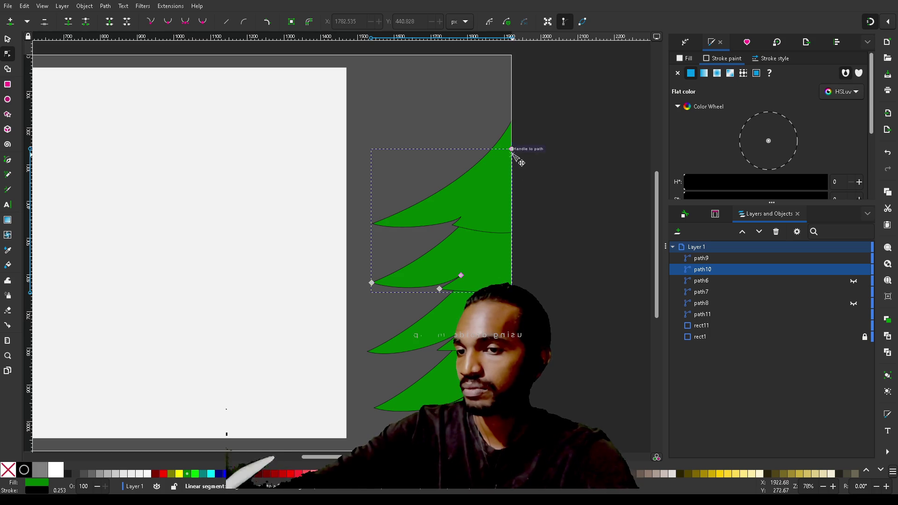
mouse_move(512, 151)
left_mouse_down()
mouse_move(489, 153)
mouse_move(470, 183)
mouse_move(517, 149)
mouse_move(524, 131)
mouse_move(512, 121)
left_mouse_up()
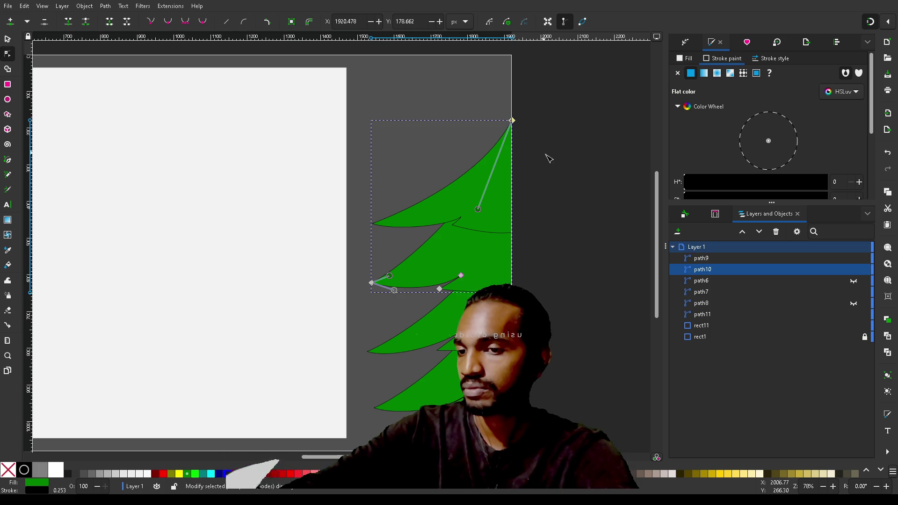
left_click(567, 221)
scroll(568, 220, "down", 3)
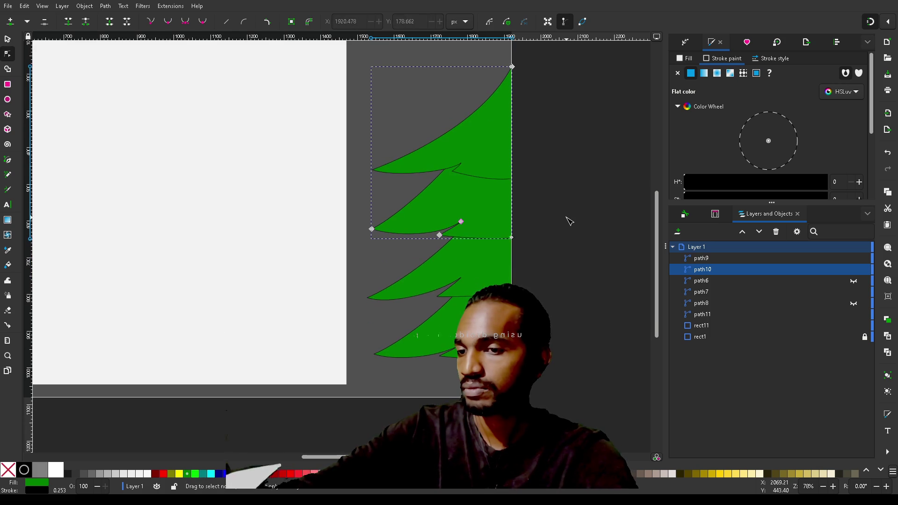
left_click(489, 266)
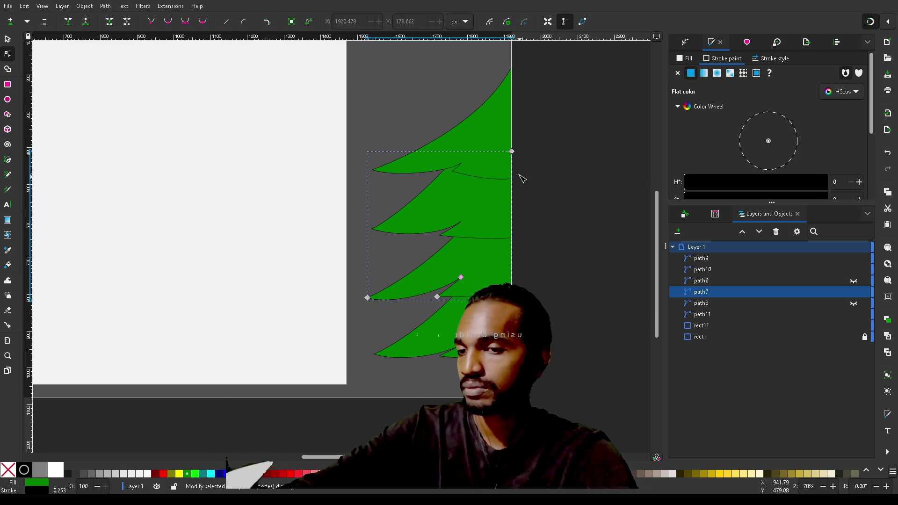
mouse_move(514, 152)
left_mouse_down()
mouse_move(521, 42)
mouse_move(512, 71)
left_mouse_up()
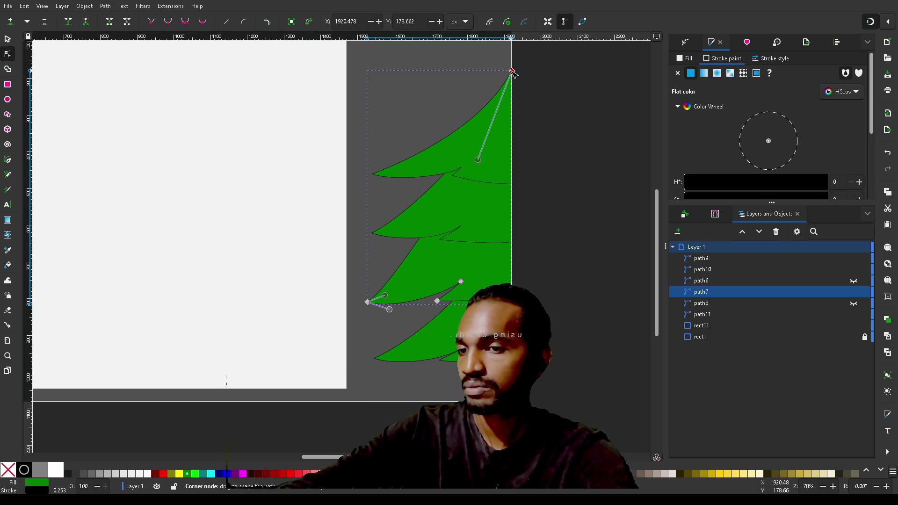
mouse_move(478, 160)
left_mouse_down()
mouse_move(495, 232)
mouse_move(481, 231)
left_mouse_up()
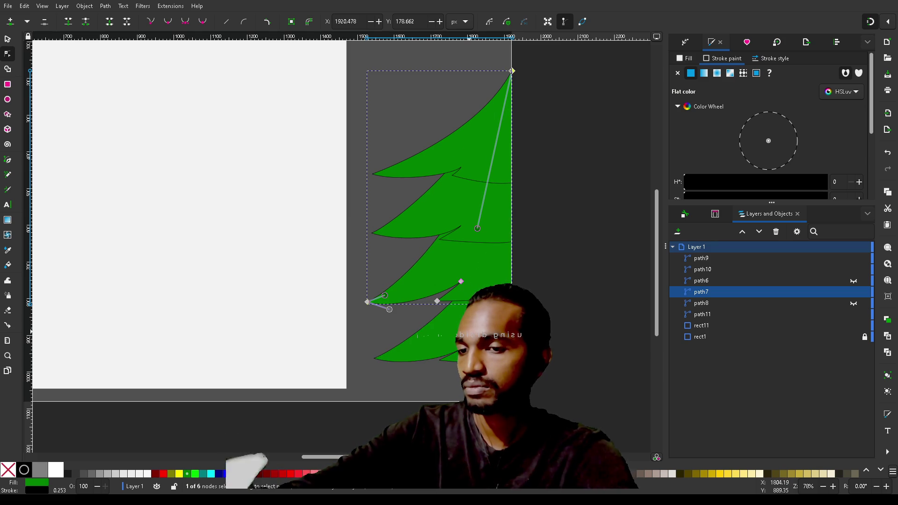
Move path11's top node up to the tree's tip and undo the accidental bulge on its right edge
left_click(509, 260)
mouse_move(512, 213)
left_mouse_down()
mouse_move(514, 162)
mouse_move(515, 202)
mouse_move(505, 155)
mouse_move(532, 207)
mouse_move(515, 213)
left_mouse_up()
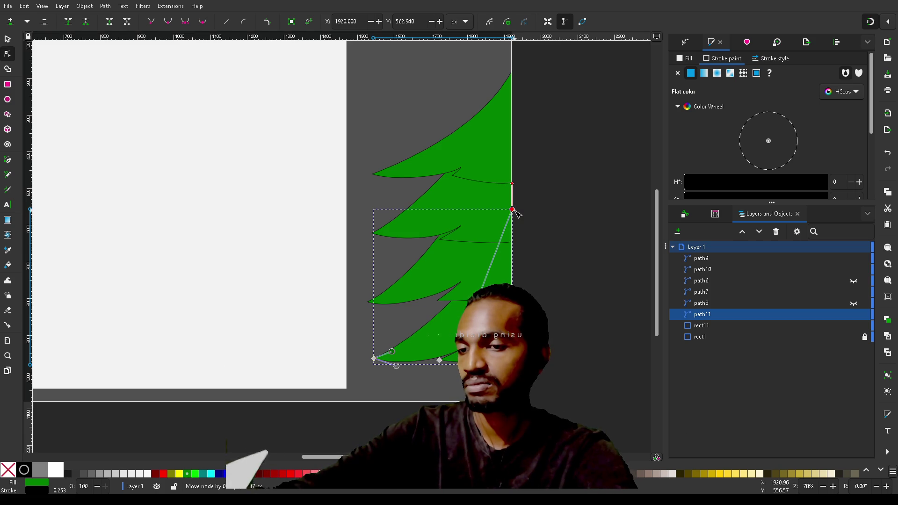
mouse_move(515, 212)
left_mouse_down()
mouse_move(513, 60)
mouse_move(514, 79)
left_mouse_up()
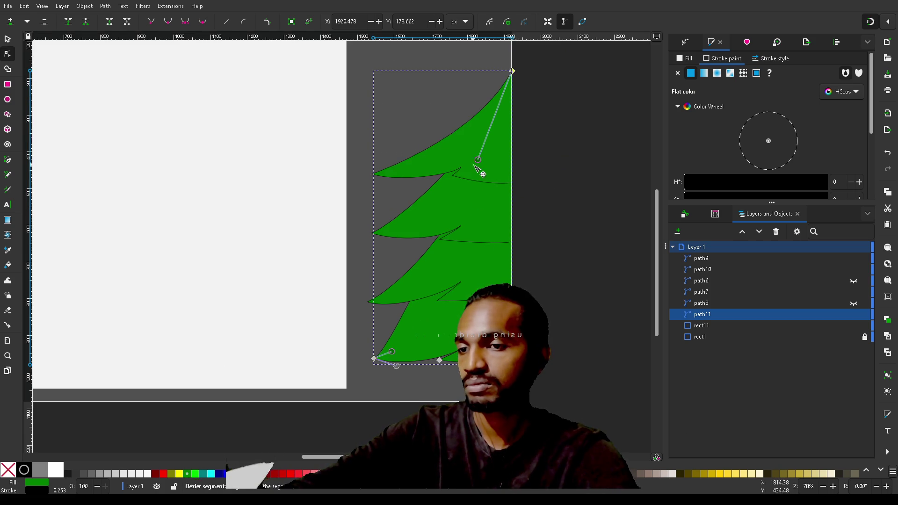
mouse_move(478, 162)
left_mouse_down()
mouse_move(504, 199)
mouse_move(499, 281)
mouse_move(476, 300)
mouse_move(508, 323)
mouse_move(489, 325)
mouse_move(484, 309)
mouse_move(526, 236)
mouse_move(553, 285)
mouse_move(573, 286)
left_mouse_up()
key("ctrl+z")
key("ctrl+z")
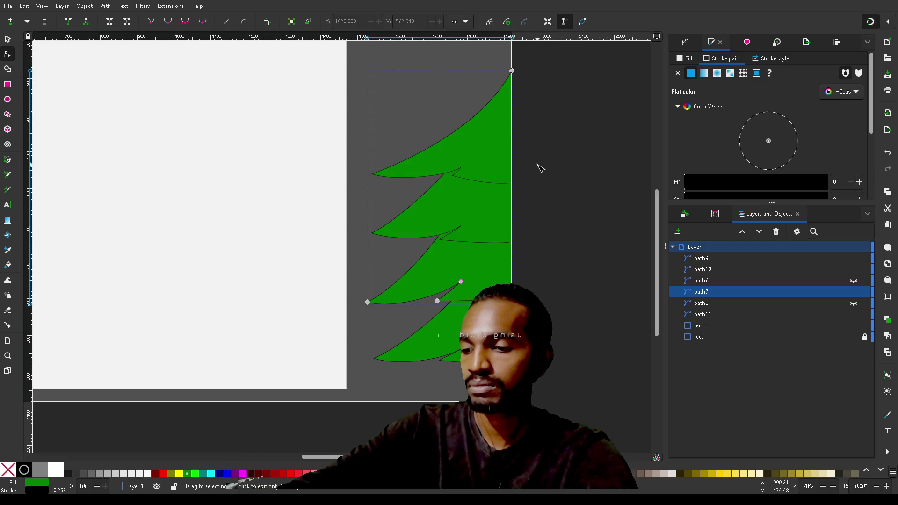
key("ctrl+z")
left_click(492, 193)
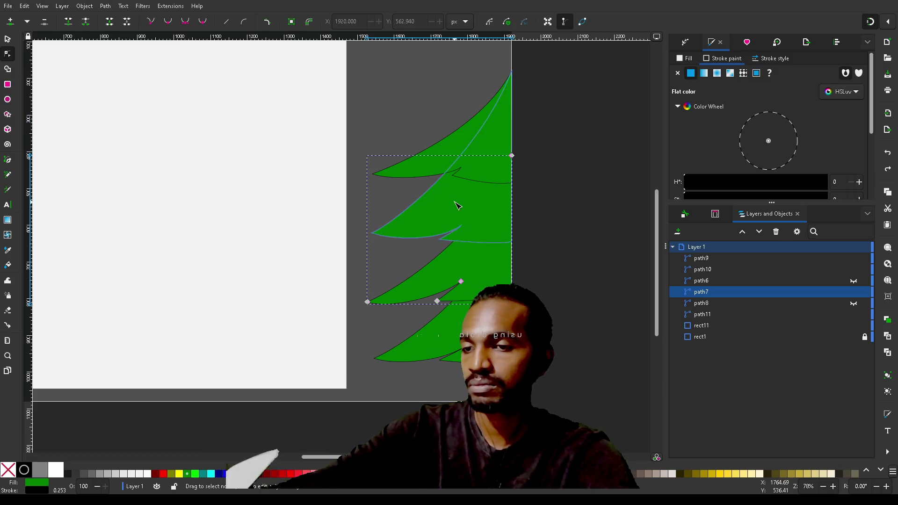
Undo the last edit to the second tier and inspect the middle and lowest tiers
key("ctrl+z")
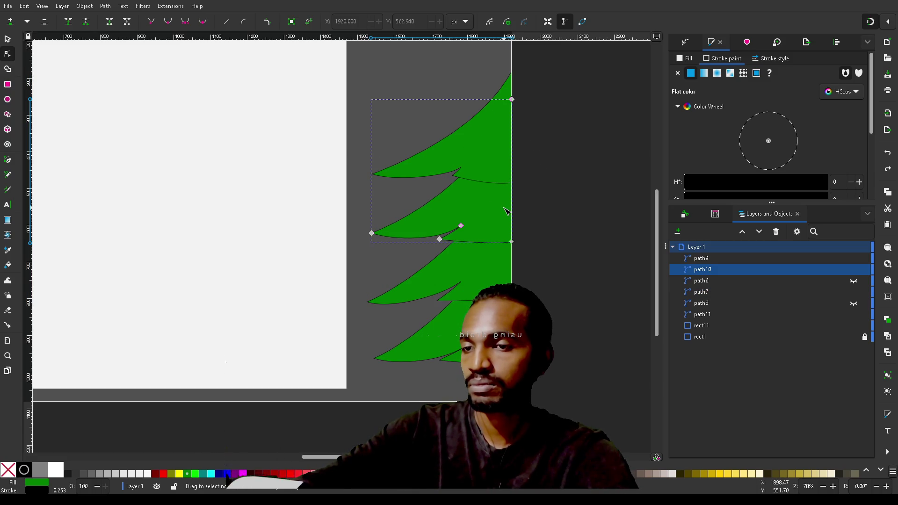
left_click(588, 187)
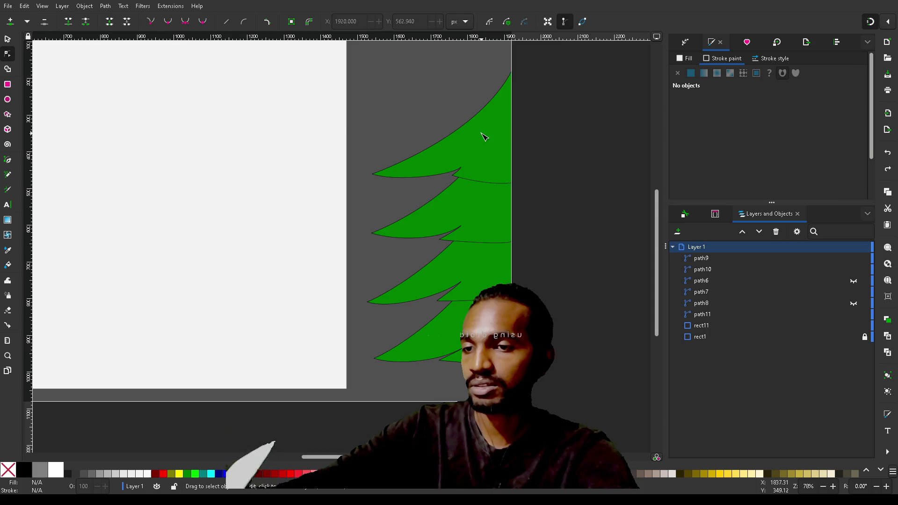
left_click(484, 201)
left_click(483, 219)
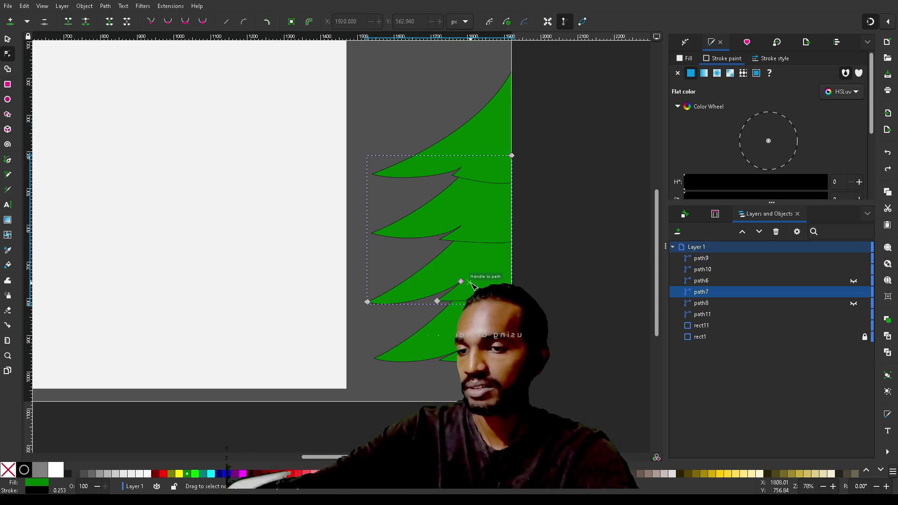
left_click(479, 340)
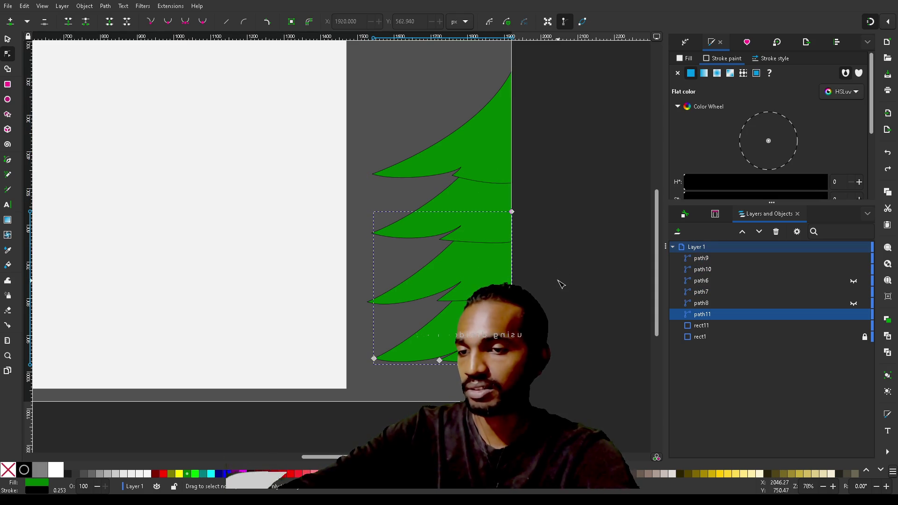
left_click(570, 202)
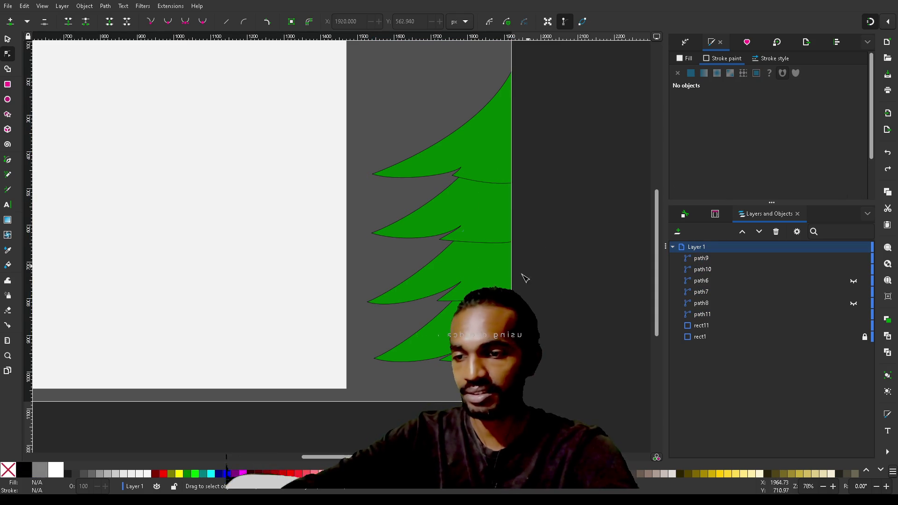
left_click(463, 322)
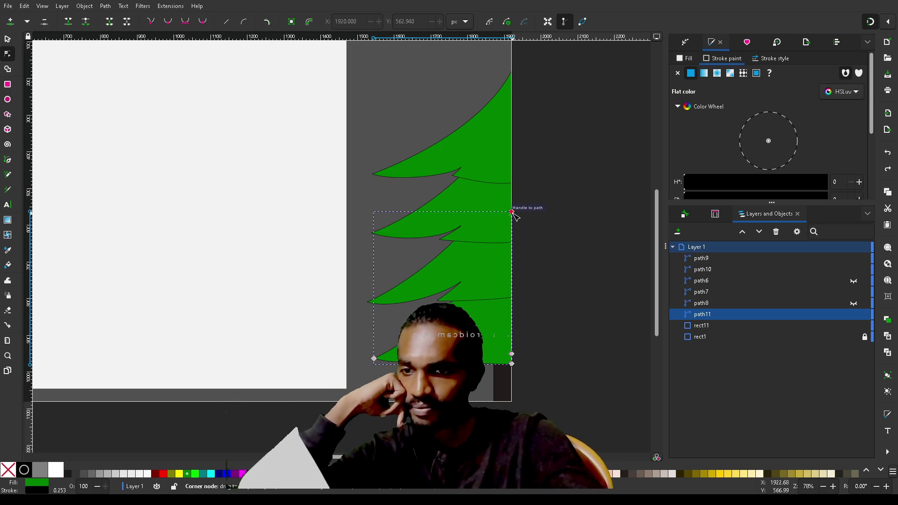
Delete both dotted garland strands, path6 and path8
left_click(716, 303)
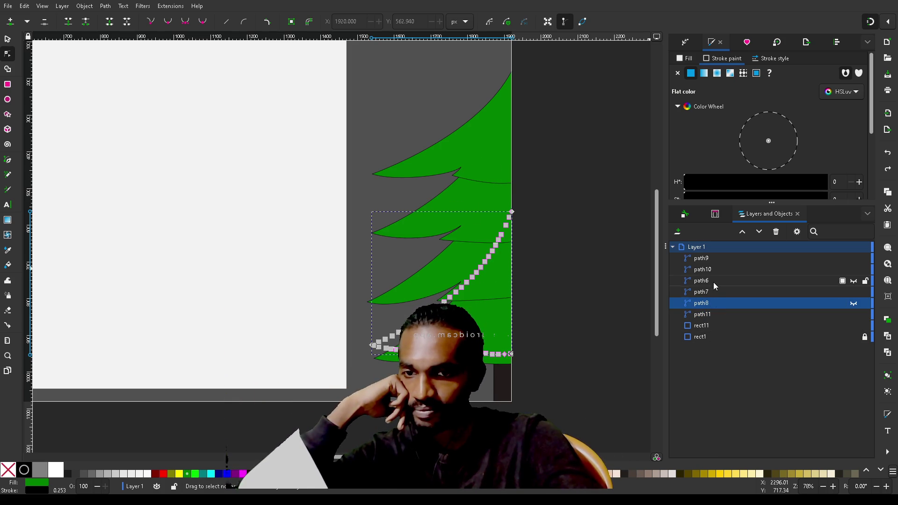
left_click(711, 280)
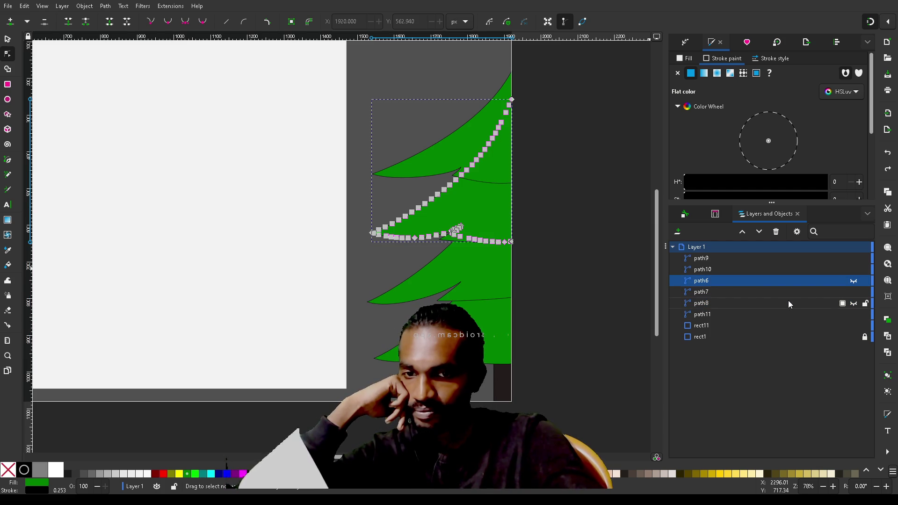
key("Delete")
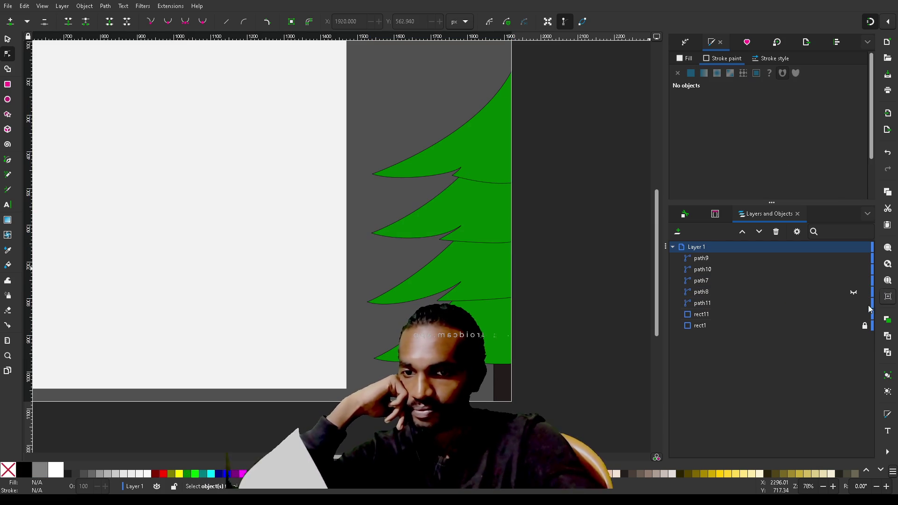
left_click(718, 293)
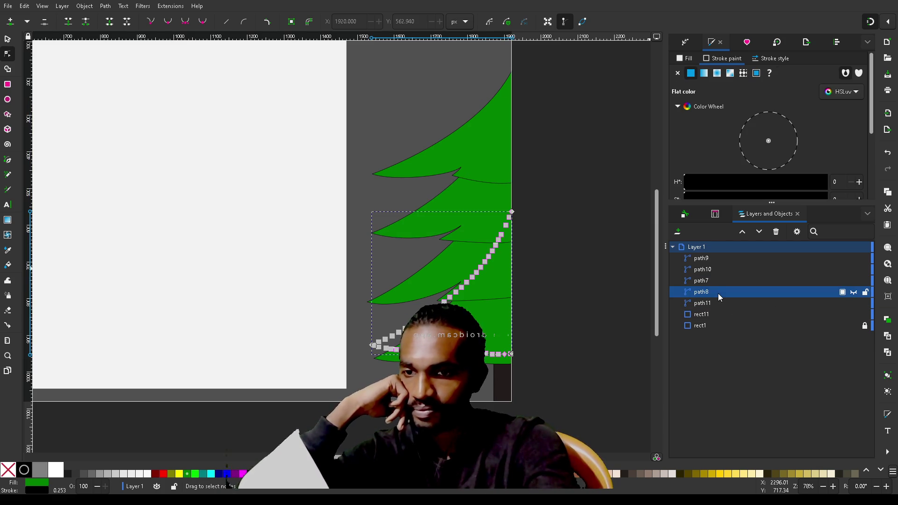
key("Delete")
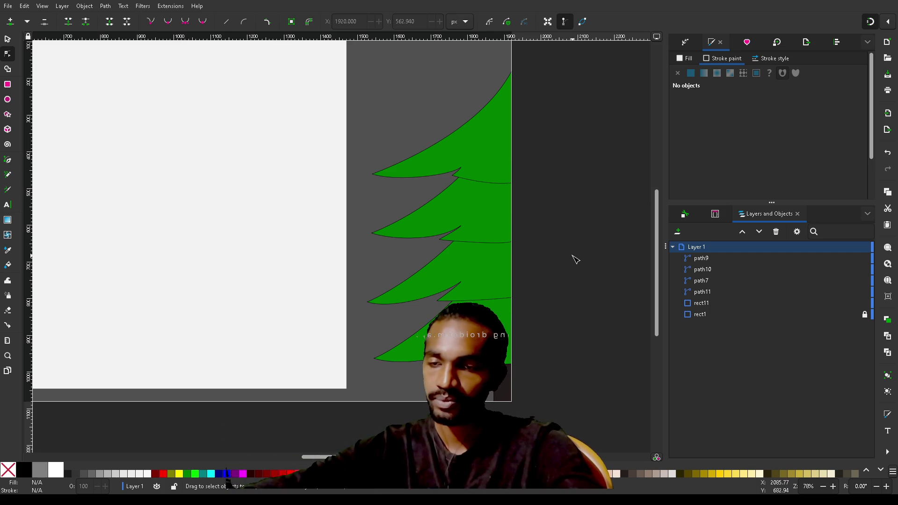
left_click(512, 135)
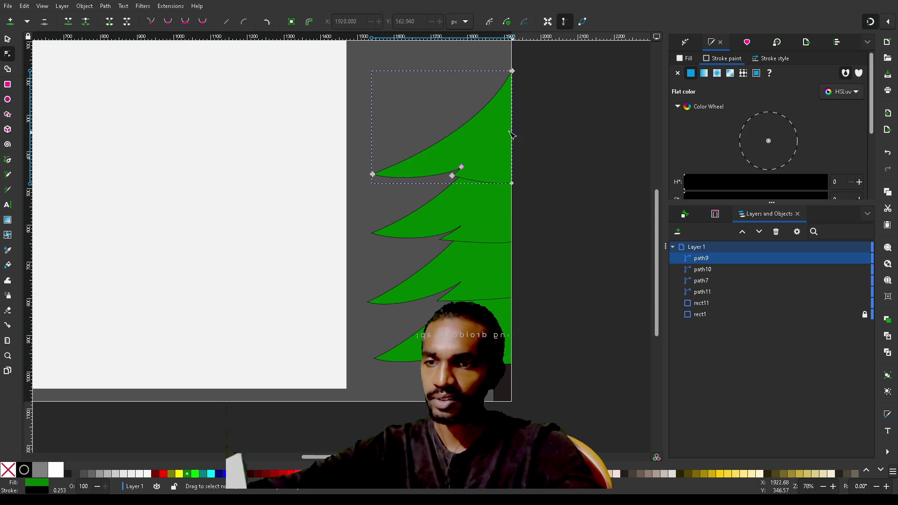
Raise the tree's tip higher and adjust the curve and left branch tip of the top tier
mouse_move(512, 71)
left_mouse_down()
mouse_move(513, 37)
mouse_move(512, 50)
left_mouse_up()
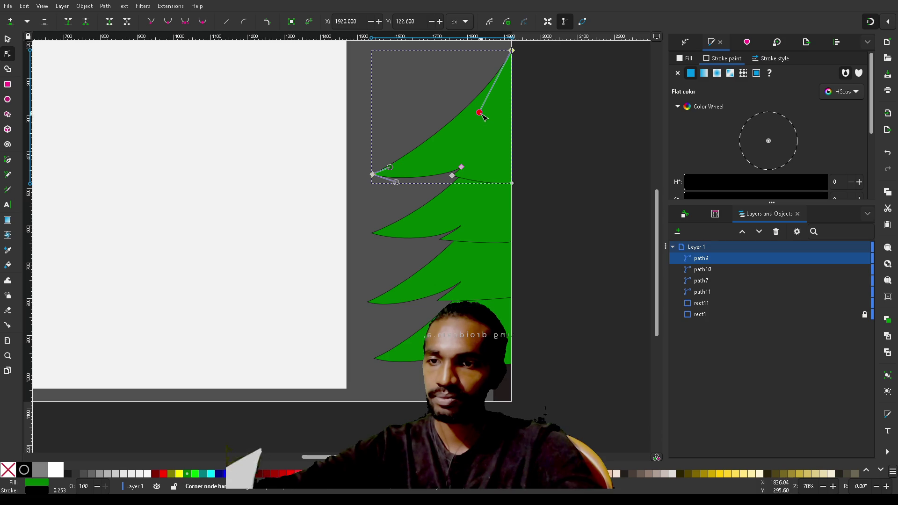
left_click_drag(482, 116, 482, 117)
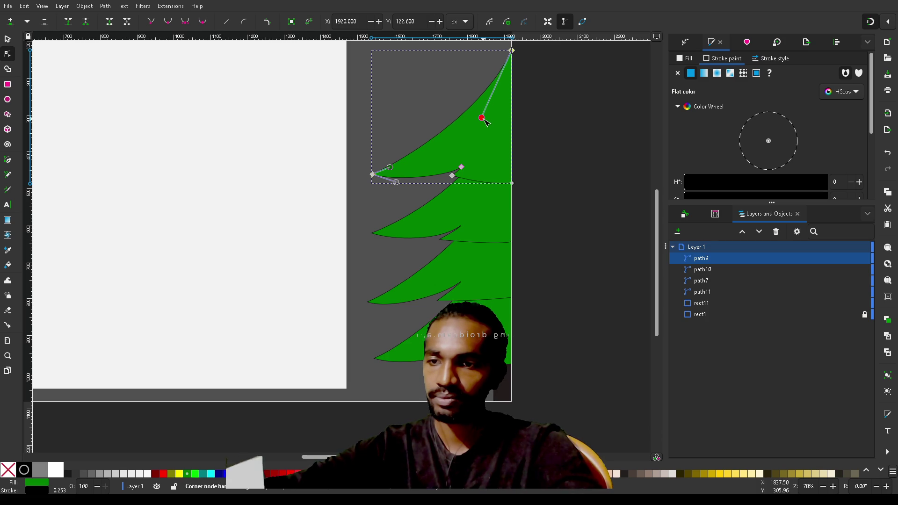
left_click(373, 175)
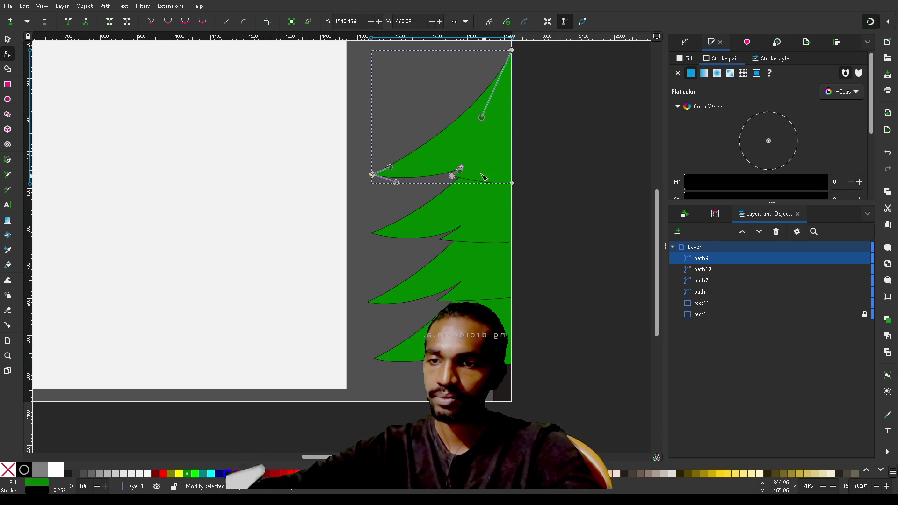
left_click(452, 176, "shift")
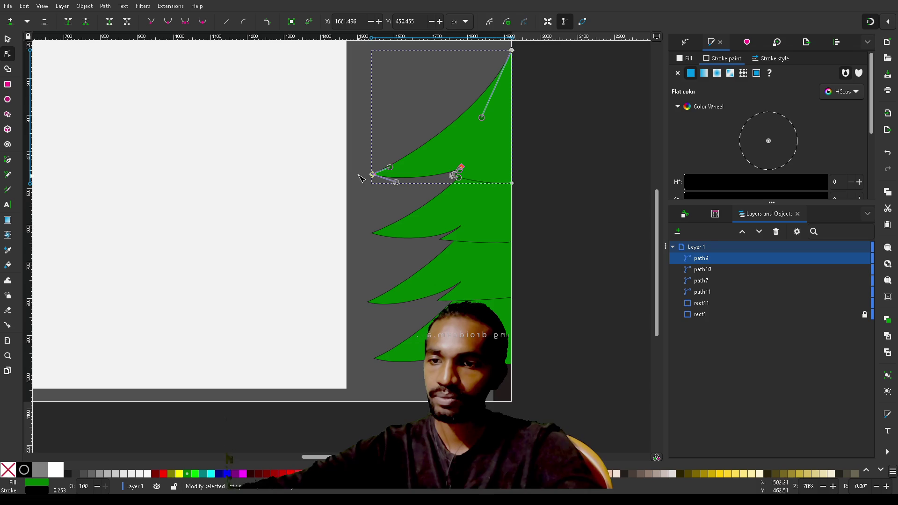
left_click(513, 184)
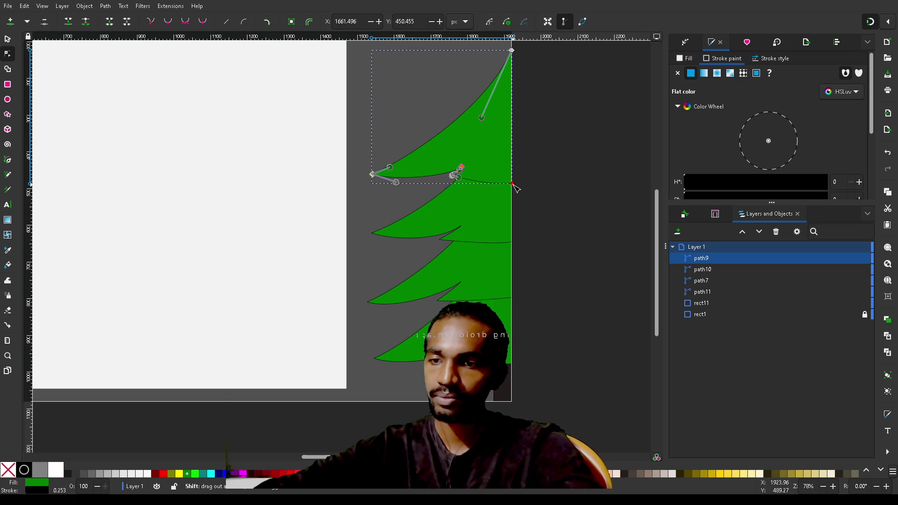
mouse_move(373, 177)
left_mouse_down()
mouse_move(367, 209)
mouse_move(334, 239)
mouse_move(336, 228)
mouse_move(537, 169)
mouse_move(295, 183)
mouse_move(431, 220)
mouse_move(371, 237)
mouse_move(310, 194)
mouse_move(457, 177)
mouse_move(371, 173)
mouse_move(388, 121)
mouse_move(341, 124)
mouse_move(403, 119)
mouse_move(368, 193)
mouse_move(373, 176)
left_mouse_up()
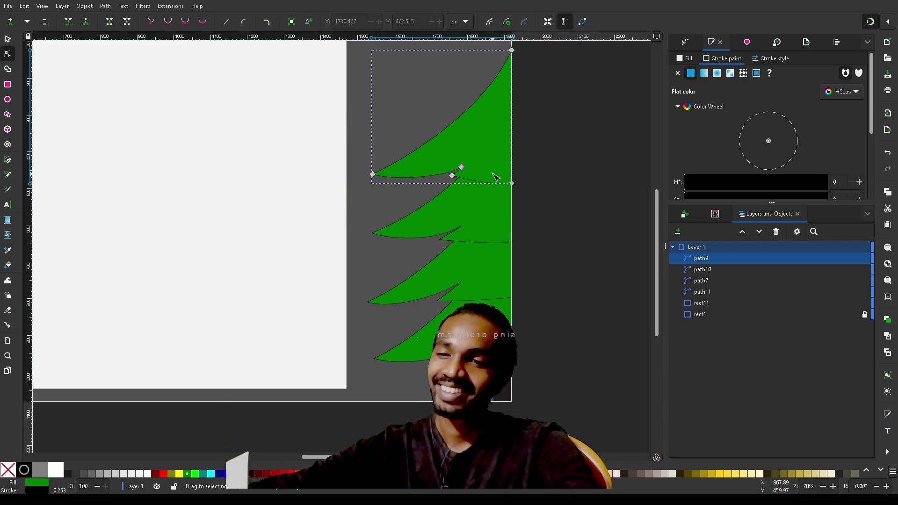
Select most of the top branch's nodes and drag them down to lower the branch tip
mouse_move(559, 168)
left_mouse_down()
mouse_move(309, 192)
mouse_move(324, 194)
left_mouse_up()
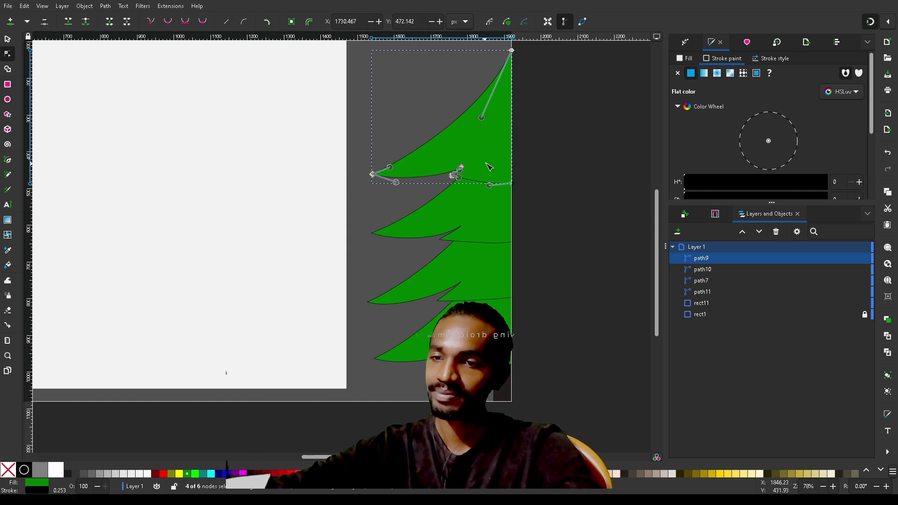
mouse_move(548, 146)
left_mouse_down()
mouse_move(309, 195)
mouse_move(314, 214)
left_mouse_up()
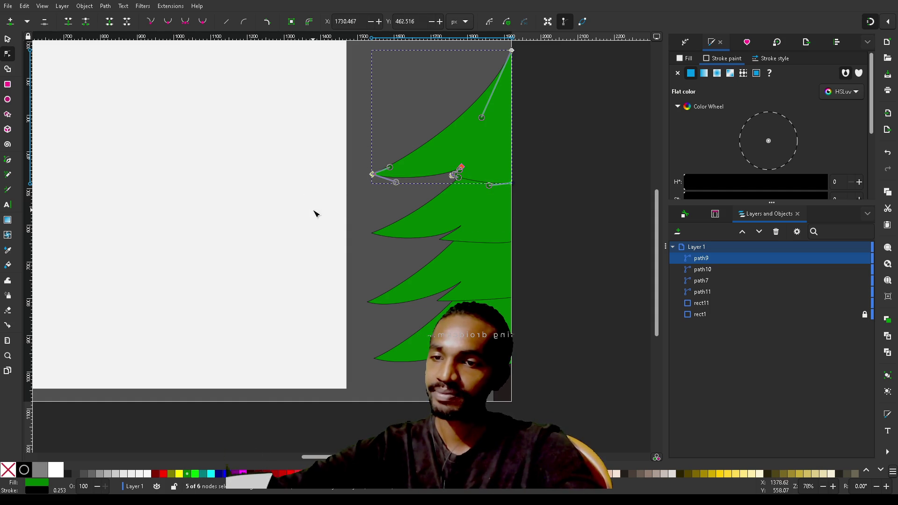
mouse_move(373, 175)
left_mouse_down()
mouse_move(376, 199)
mouse_move(381, 169)
mouse_move(373, 192)
left_mouse_up()
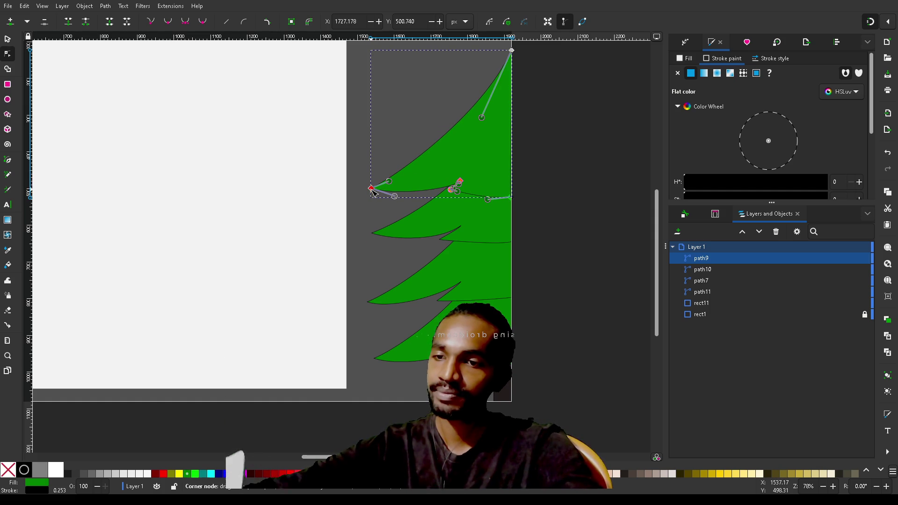
left_click(563, 190)
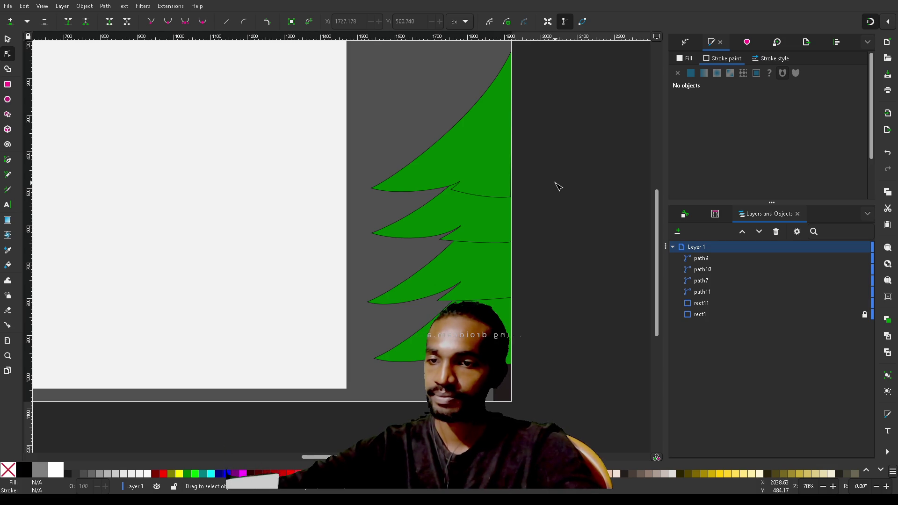
scroll(558, 187, "up", 1)
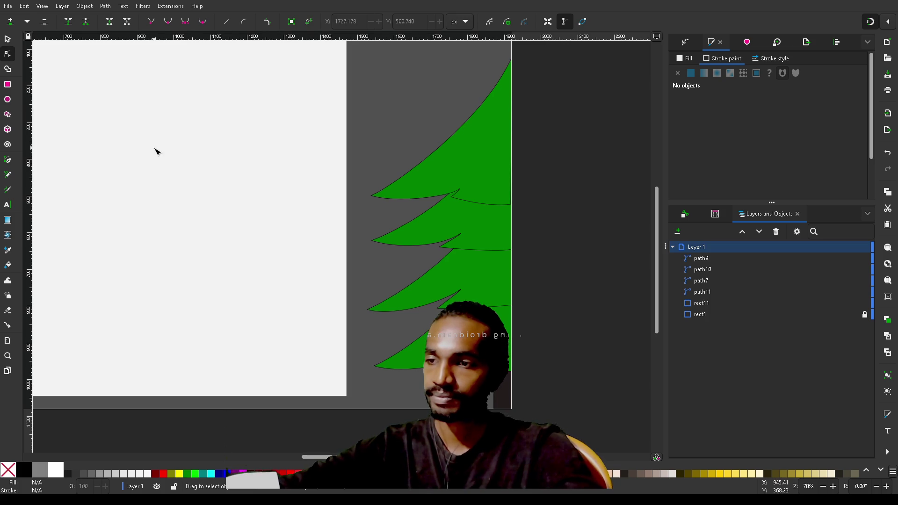
left_click(8, 86)
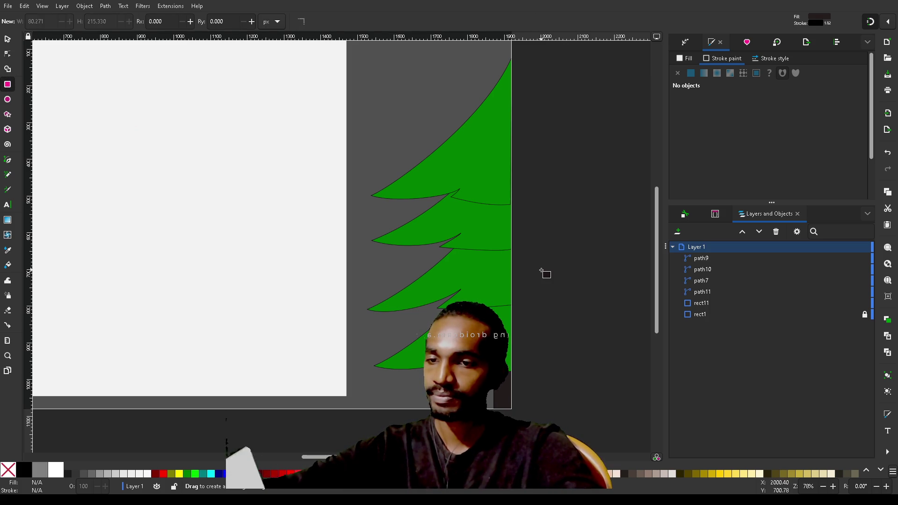
Draw rect12, a small 31.854 × 61.159 rectangle, just right of the tree
scroll(543, 271, "right", 5)
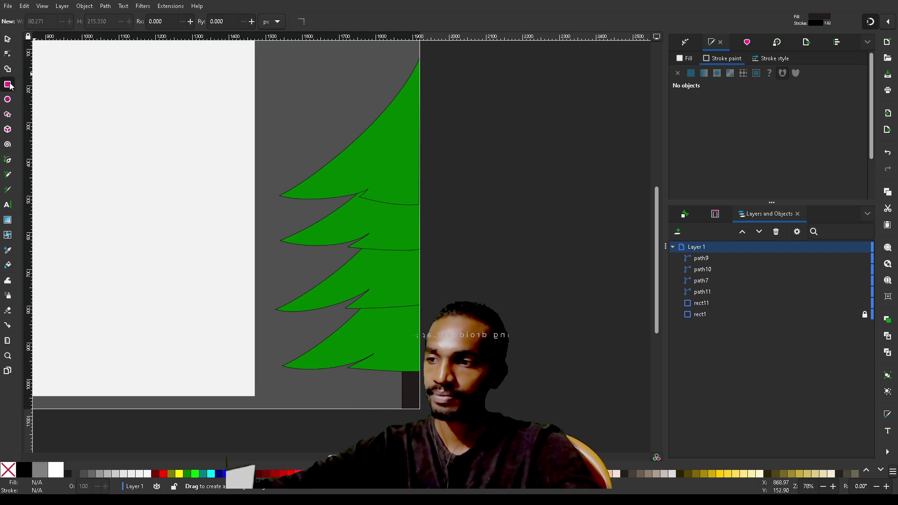
mouse_move(512, 145)
left_mouse_down()
mouse_move(530, 170)
mouse_move(524, 167)
left_mouse_up()
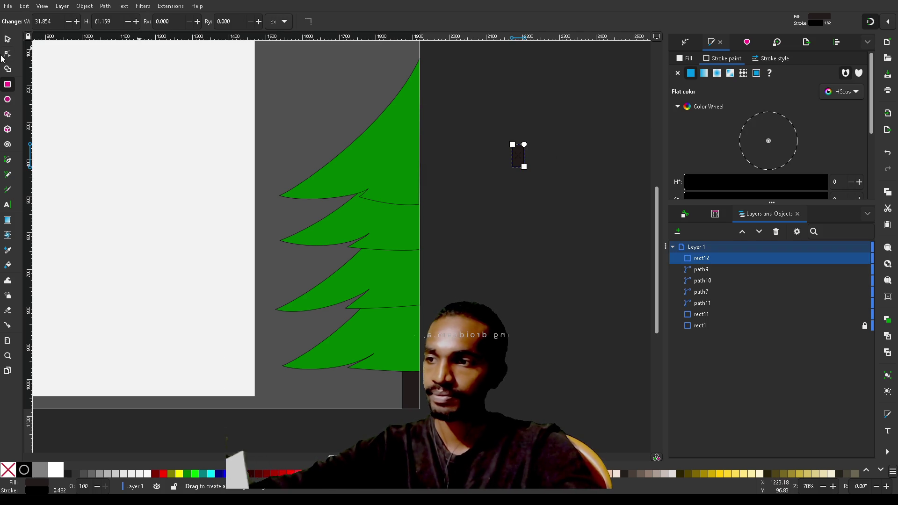
left_click(8, 99)
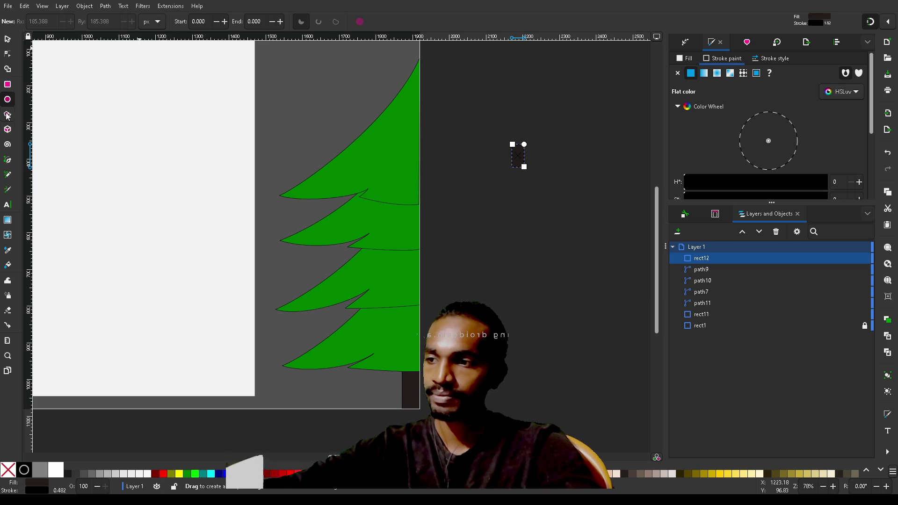
left_click(8, 54)
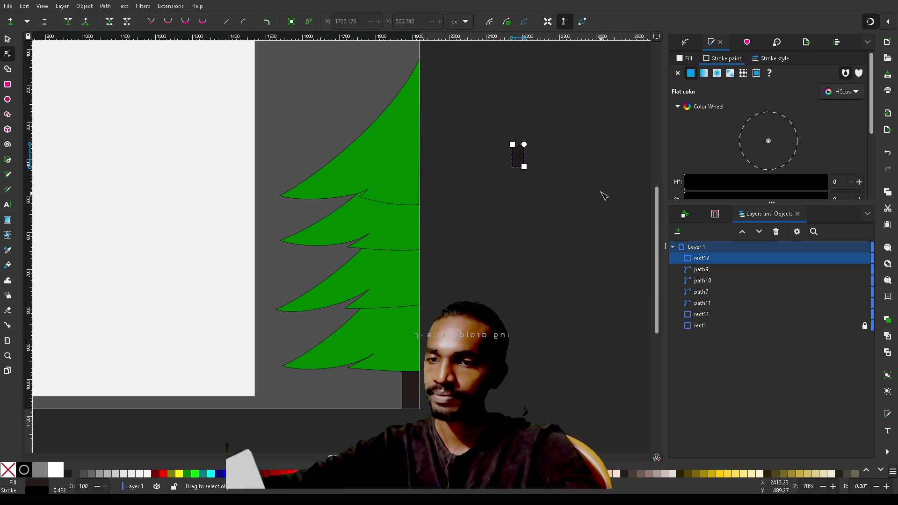
left_click(553, 130)
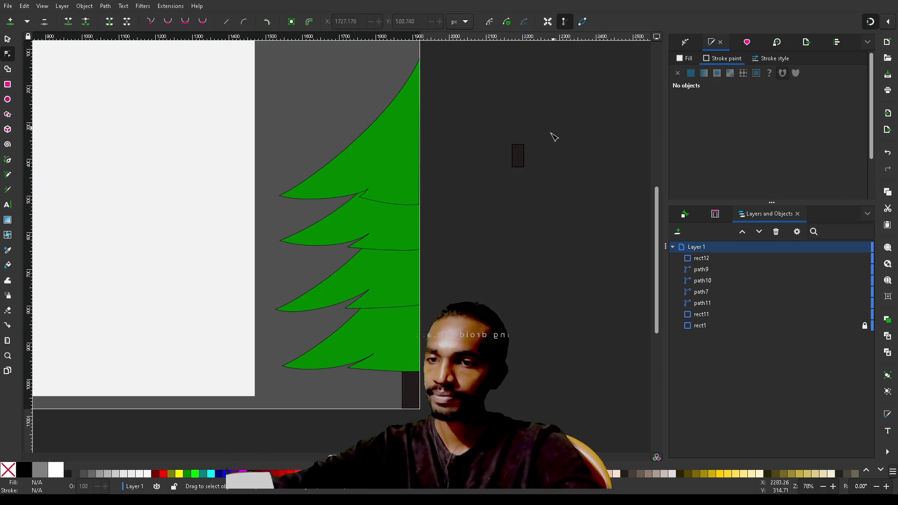
left_click(522, 161)
scroll(531, 155, "up", 3, "ctrl")
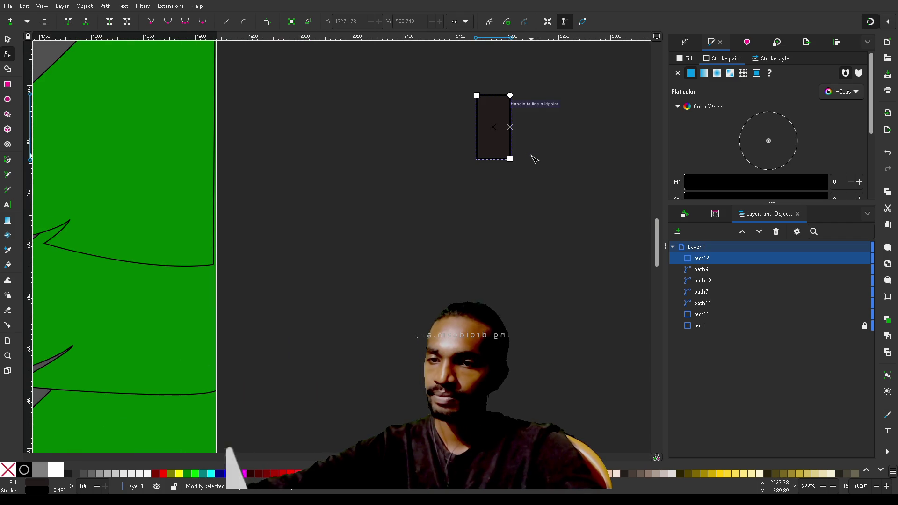
scroll(534, 160, "up", 3)
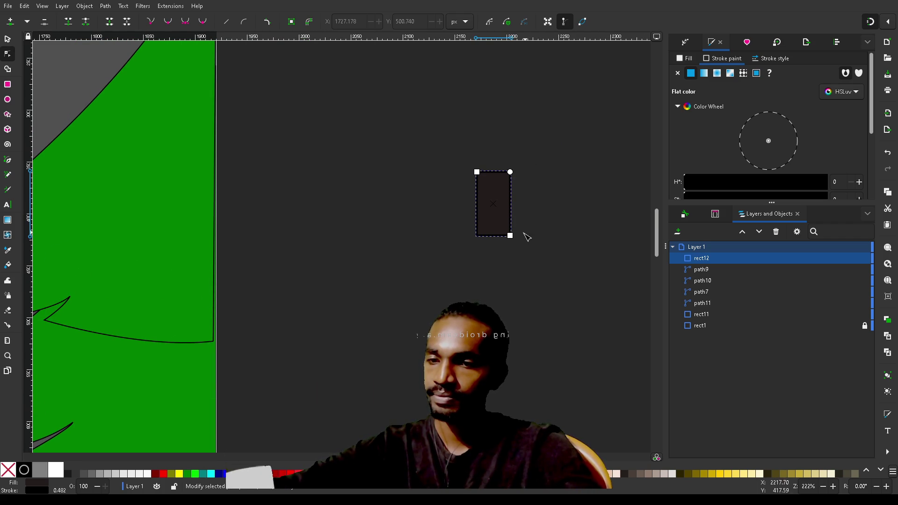
Shrink the dark rectangle to ornament size, remove its stroke, and fill it saturated red
mouse_move(510, 238)
left_mouse_down()
mouse_move(487, 210)
mouse_move(486, 192)
left_mouse_up()
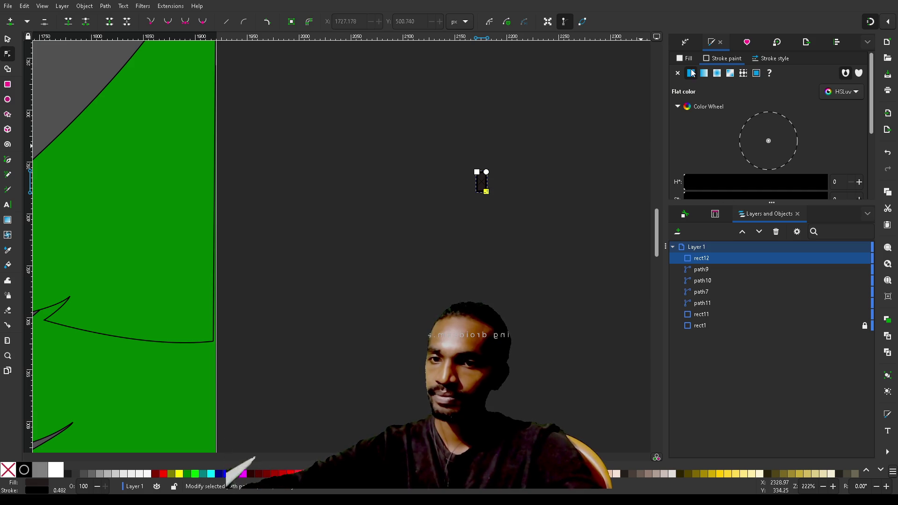
left_click(677, 73)
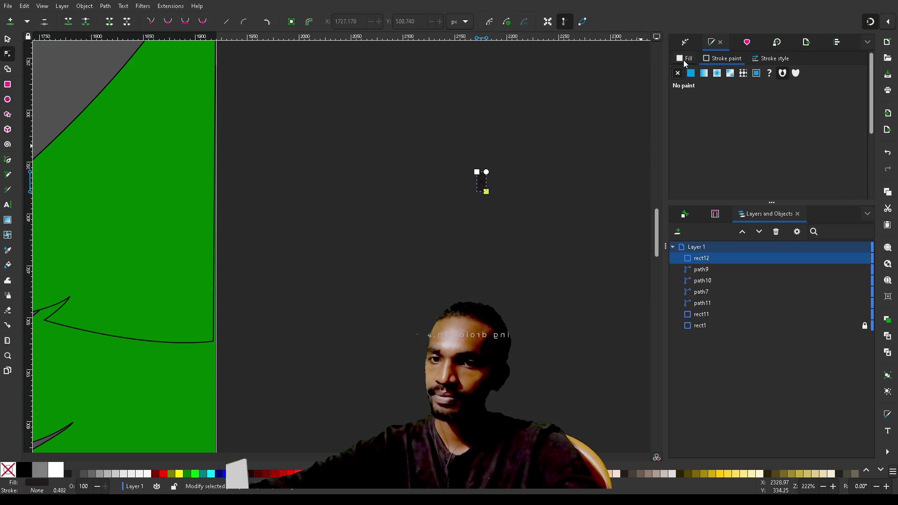
left_click(685, 59)
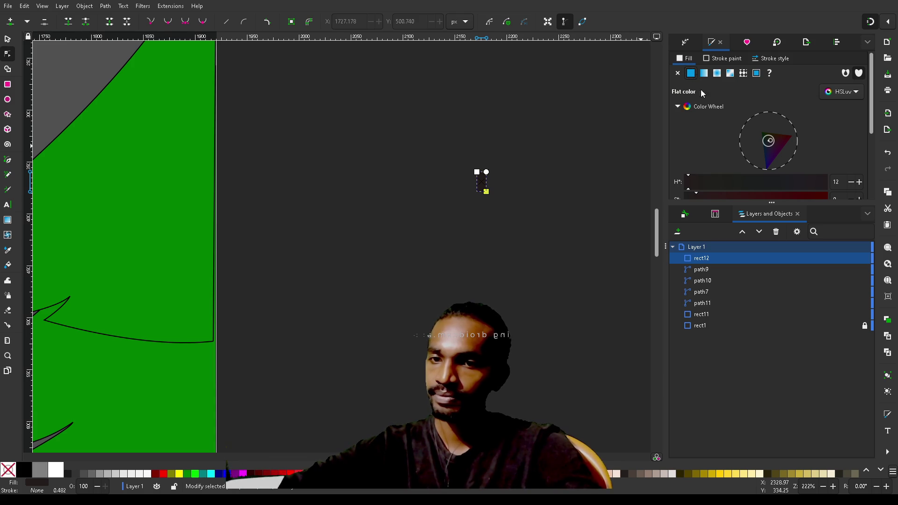
scroll(711, 137, "down", 3)
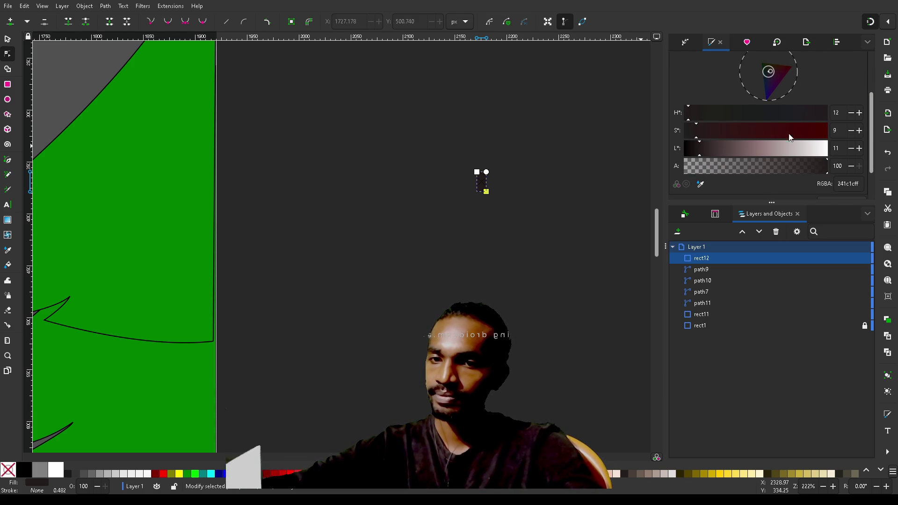
left_click(732, 148)
left_click(825, 131)
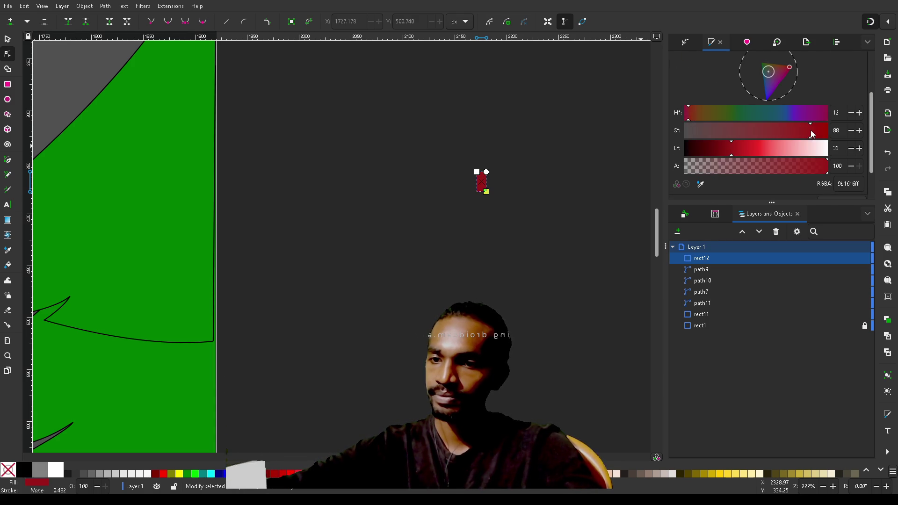
Fine-tune the ornament's fill to a deep magenta-red at saturation 100, lightness 37
left_click(559, 227)
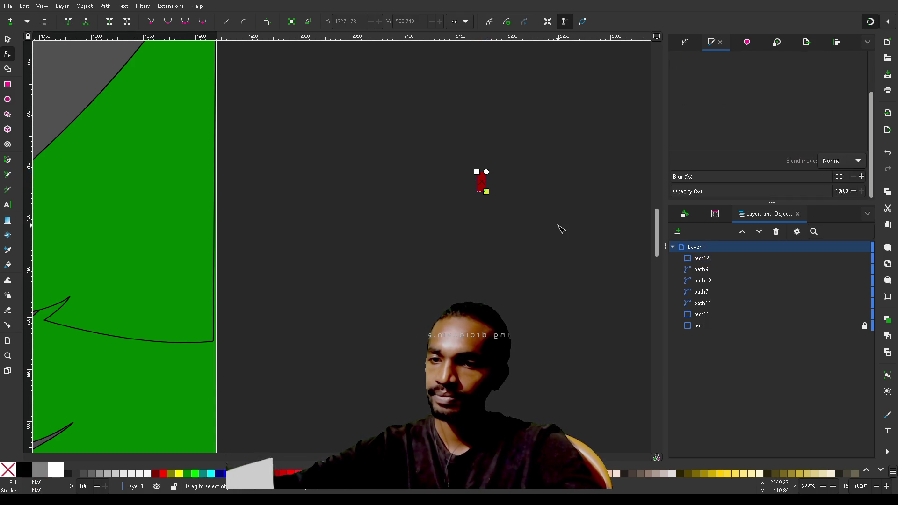
left_click(481, 183)
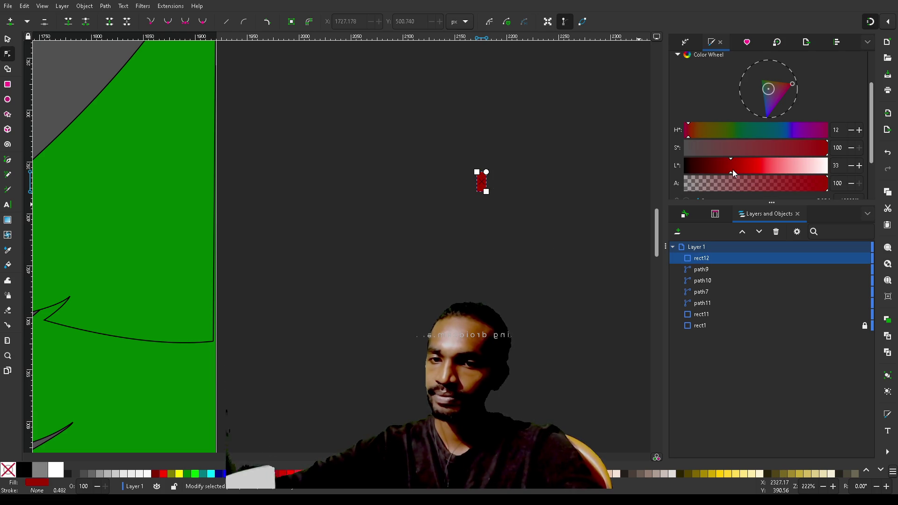
left_click_drag(735, 168, 737, 169)
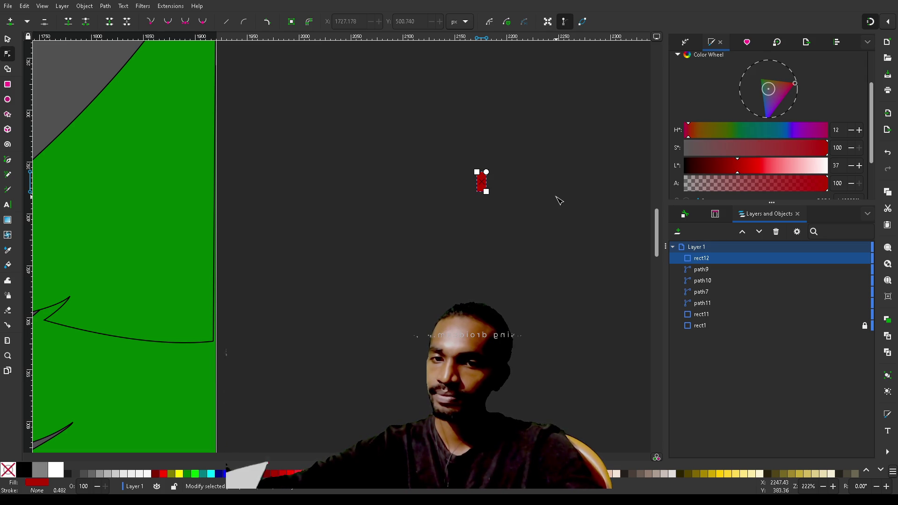
mouse_move(694, 132)
left_mouse_down()
mouse_move(827, 133)
mouse_move(702, 136)
mouse_move(748, 139)
left_mouse_up()
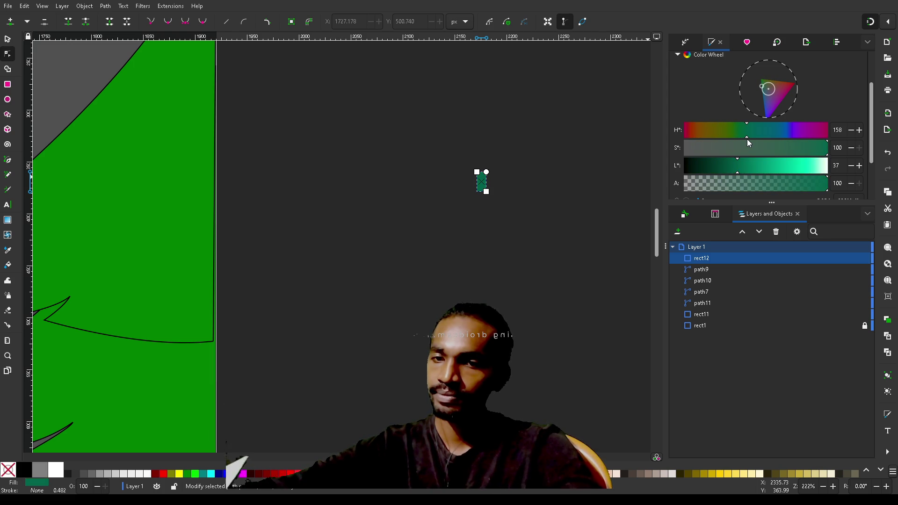
mouse_move(747, 139)
left_mouse_down()
mouse_move(826, 139)
mouse_move(650, 140)
mouse_move(697, 144)
mouse_move(818, 143)
mouse_move(635, 127)
left_mouse_up()
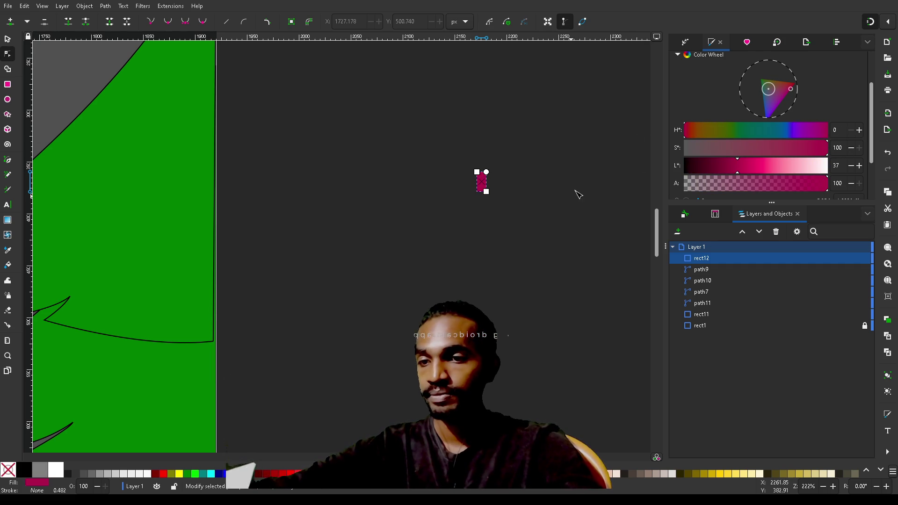
scroll(572, 184, "down", 2)
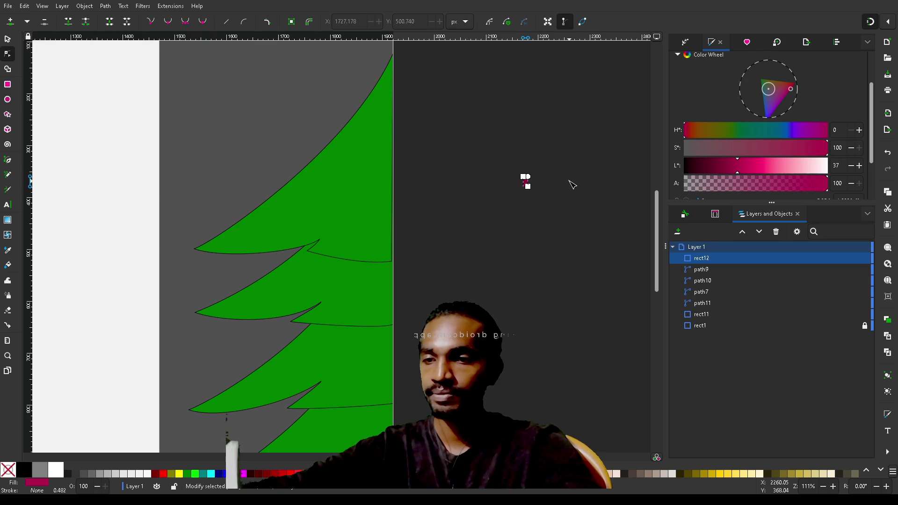
Select all four tree tiers and darken their bright green fill
left_click(324, 209)
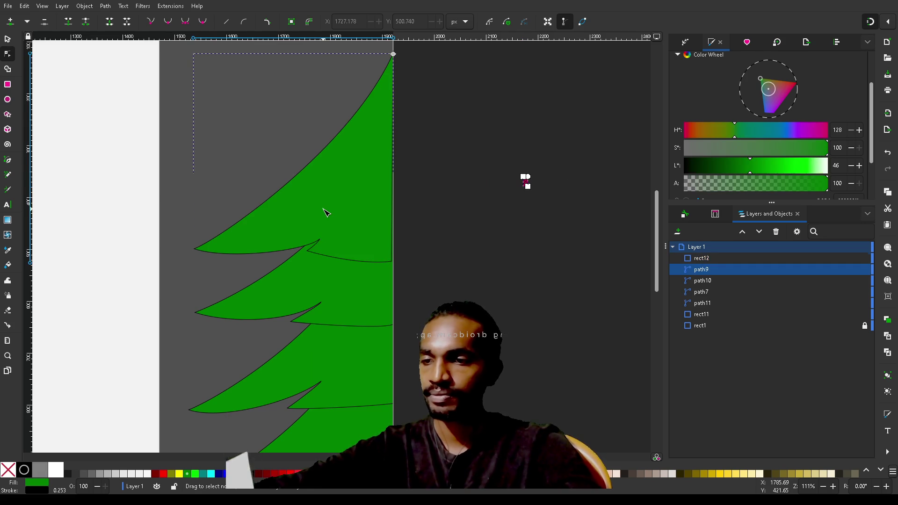
left_click(350, 301, "shift")
left_click(349, 388, "shift")
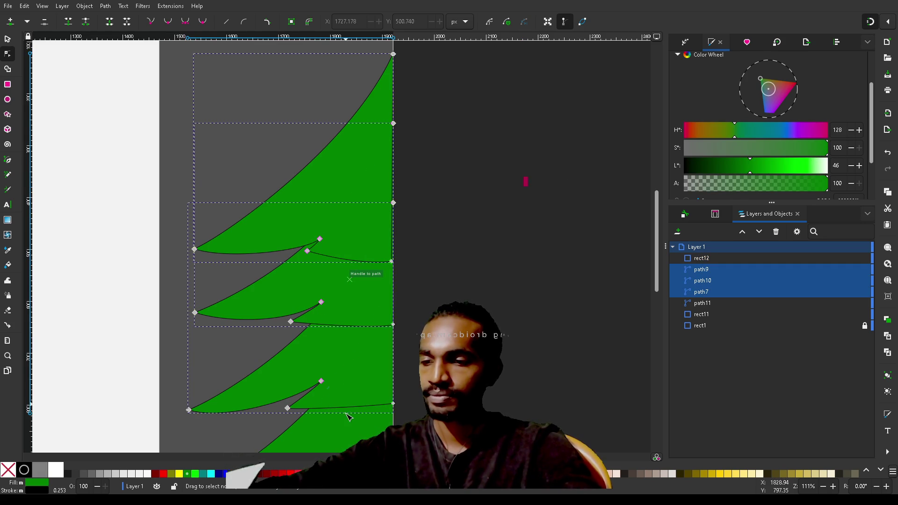
left_click(350, 446, "shift")
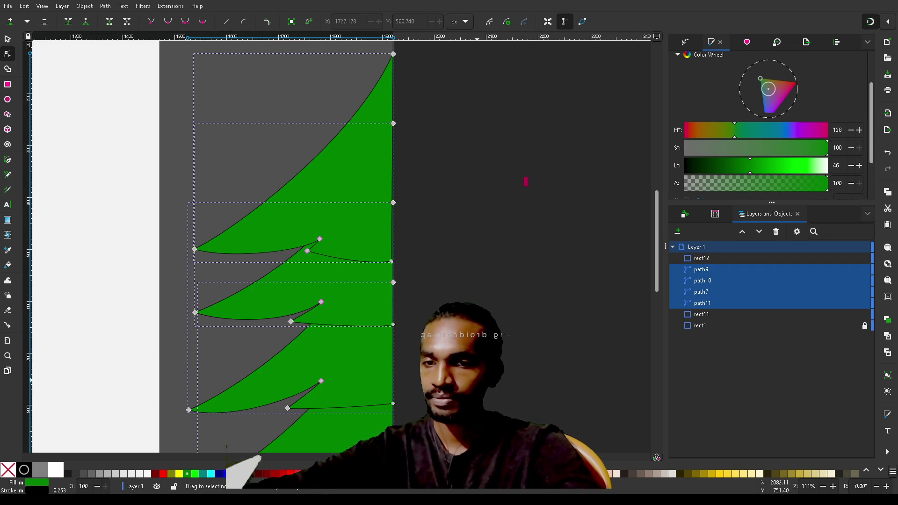
left_click_drag(748, 165, 727, 166)
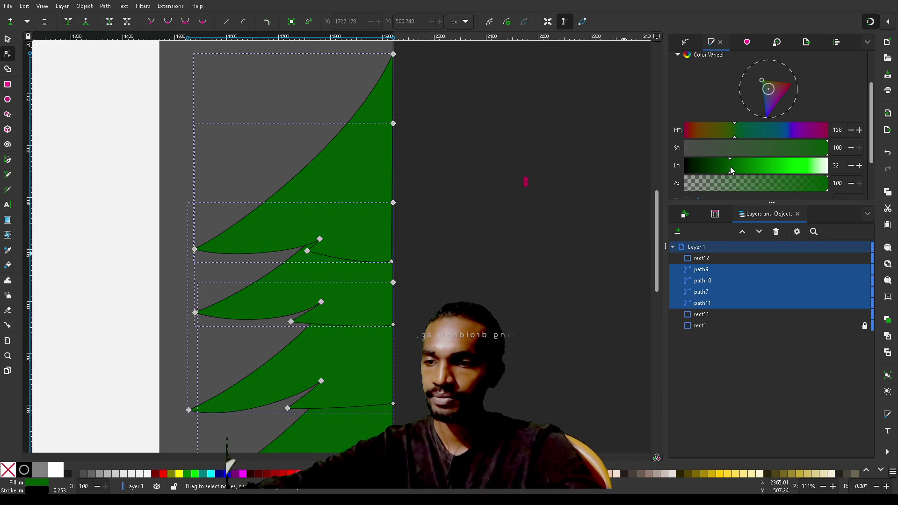
left_click(551, 320)
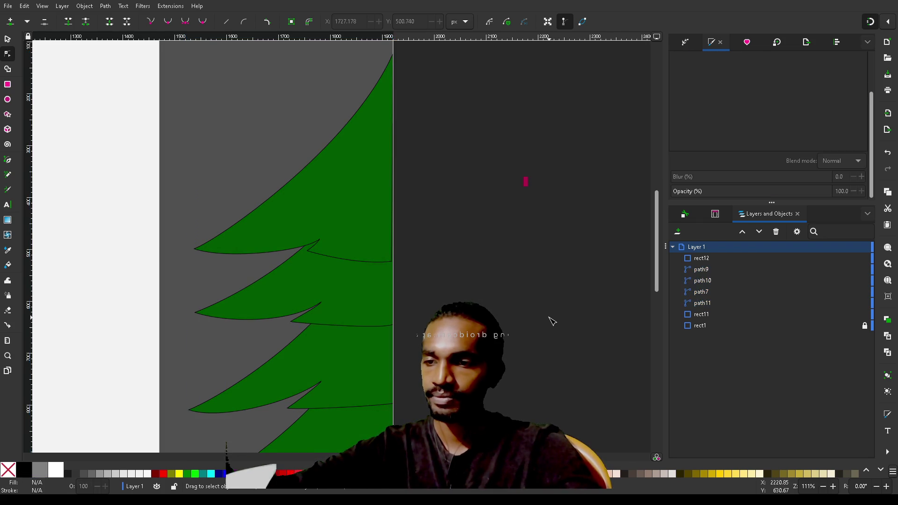
scroll(551, 320, "down", 5)
scroll(551, 321, "up", 1)
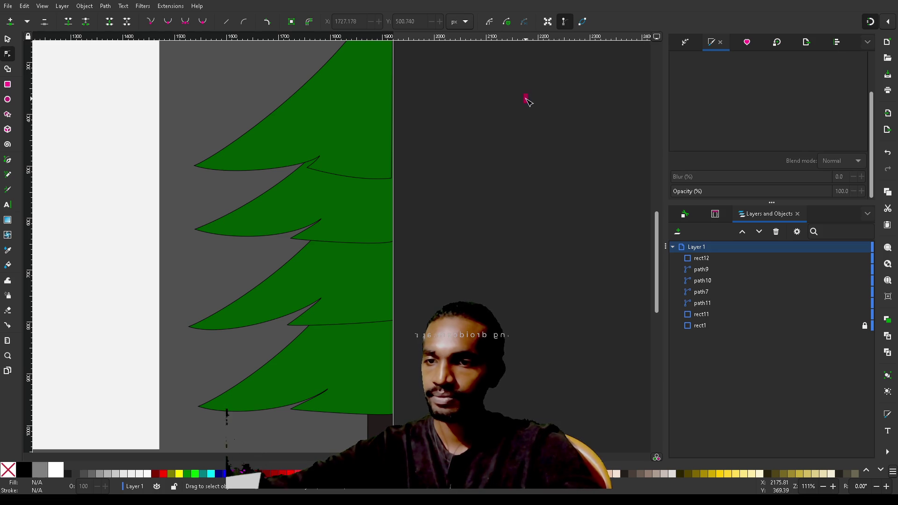
Darken the four tiers further to a deep green at hue 128, saturation 100, lightness 19
left_click(360, 137)
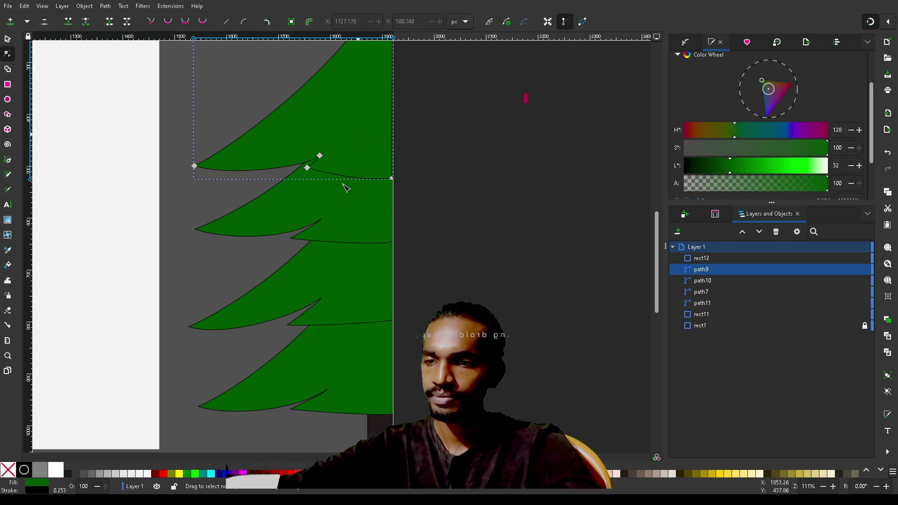
left_click(341, 208, "shift")
left_click(342, 281, "shift")
left_click(345, 371, "shift")
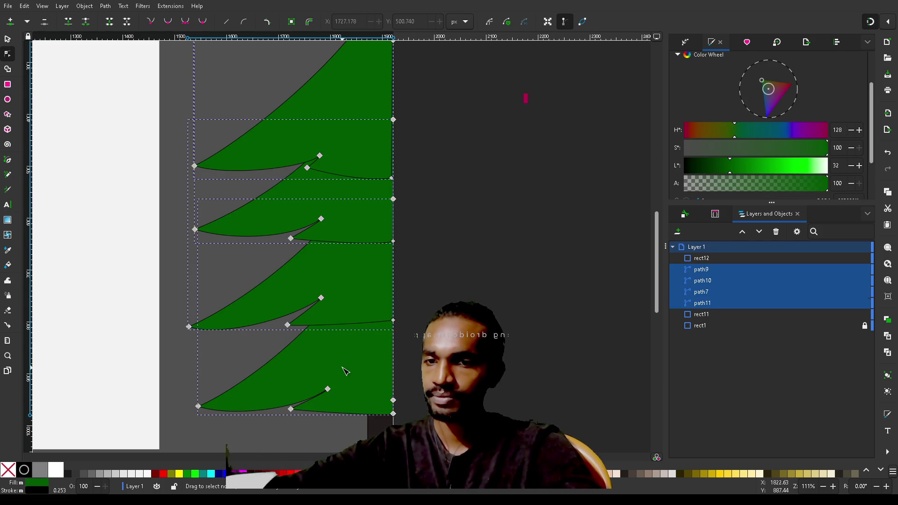
left_click_drag(731, 166, 719, 167)
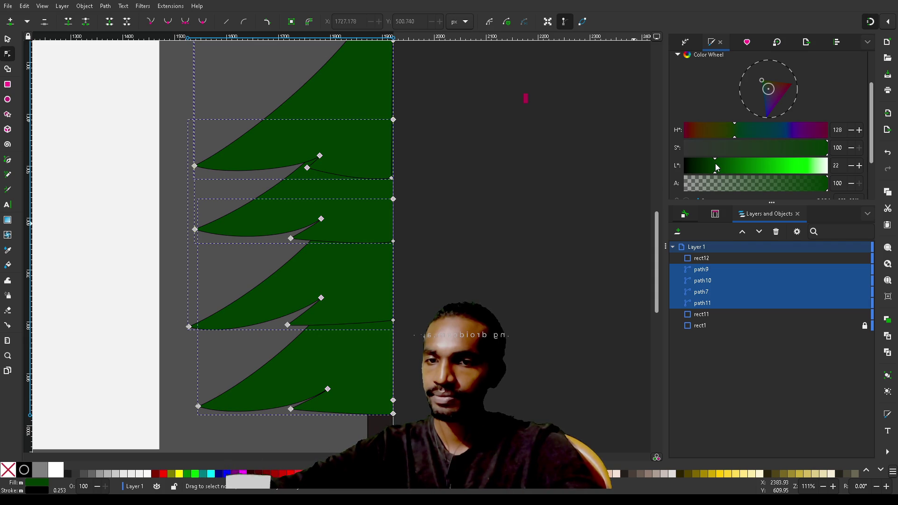
left_click_drag(711, 163, 701, 167)
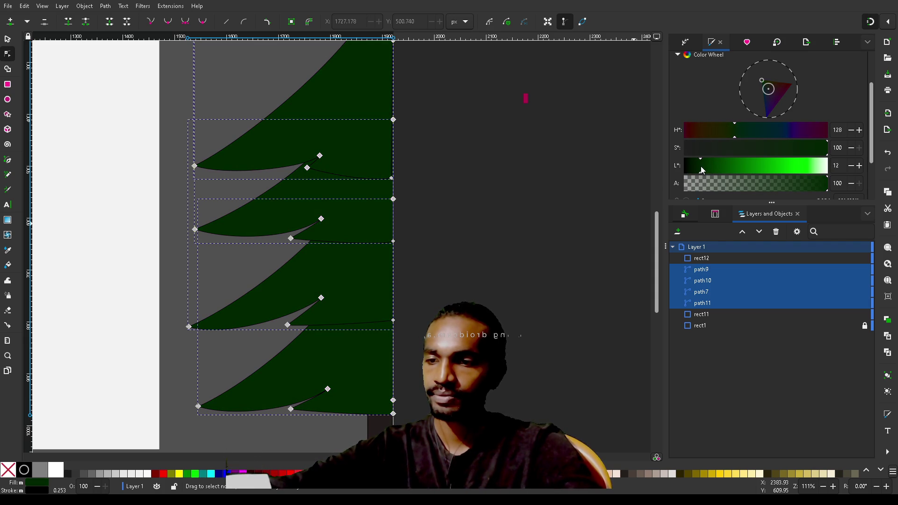
left_click_drag(703, 167, 706, 167)
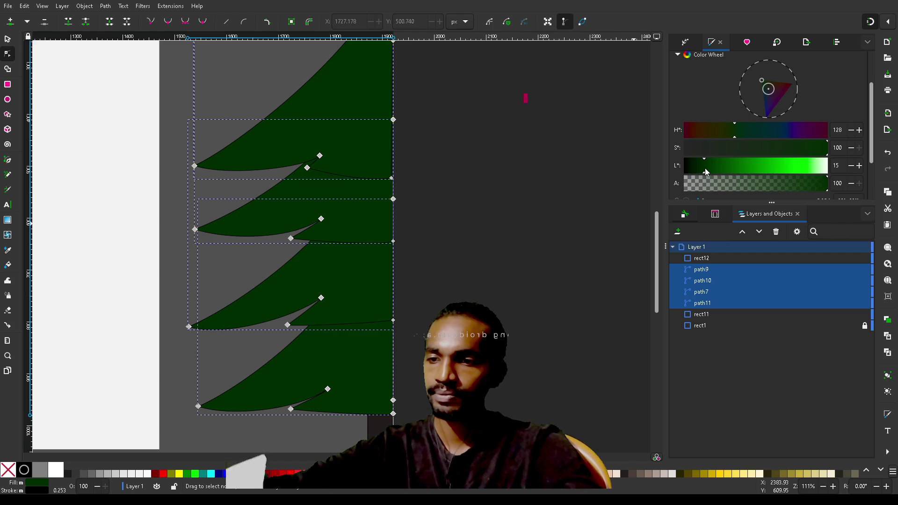
left_click_drag(709, 172, 709, 172)
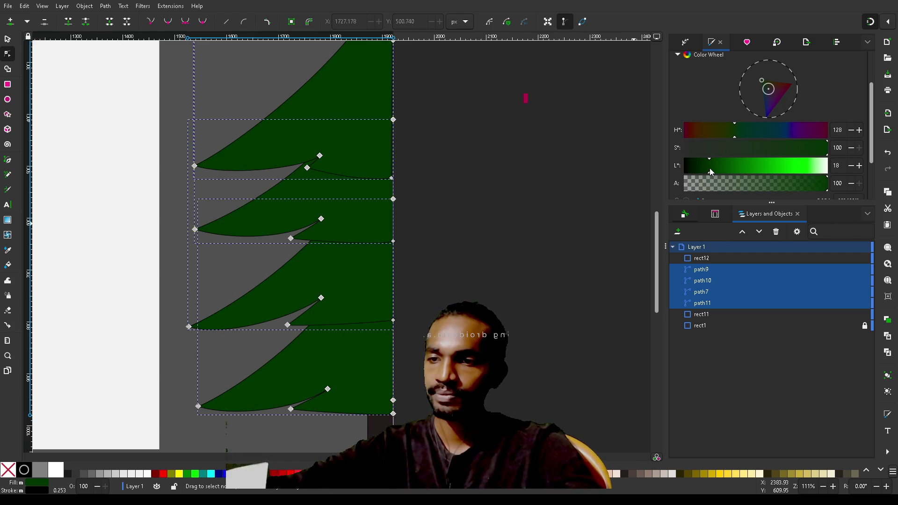
left_click_drag(711, 172, 711, 172)
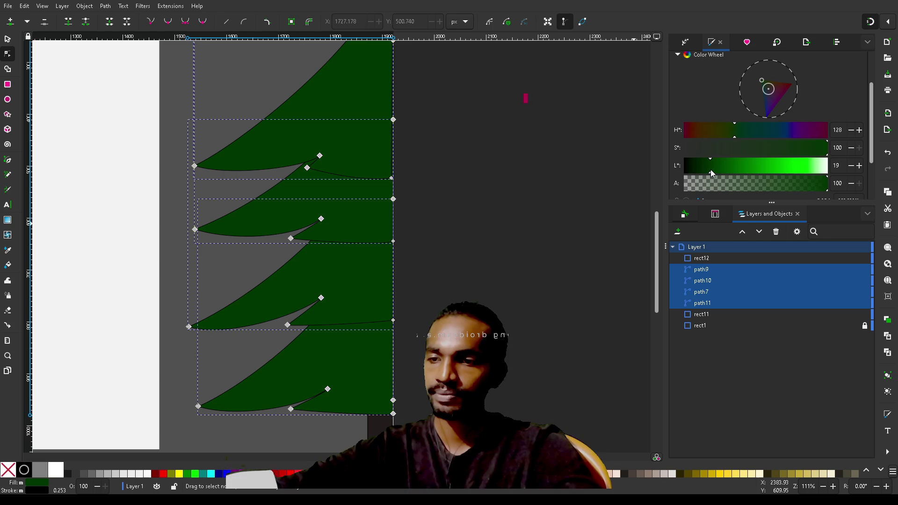
left_click(494, 267)
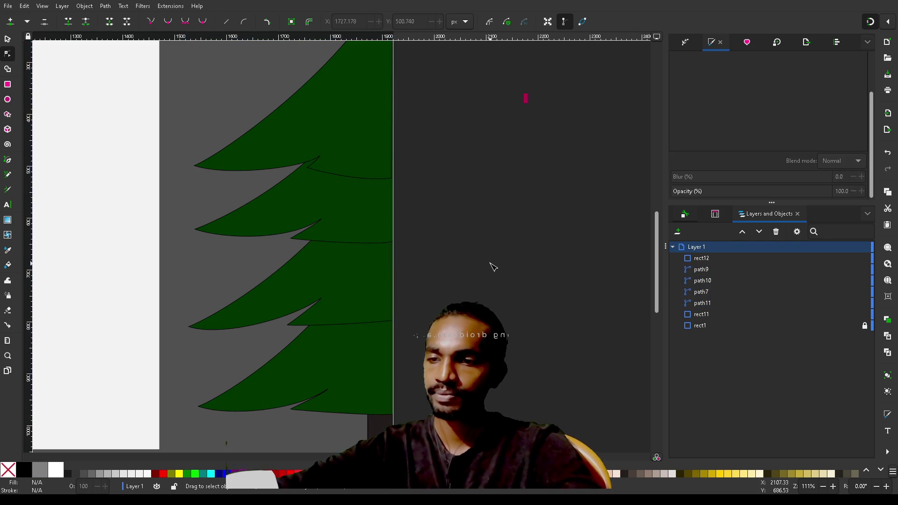
scroll(493, 267, "down", 3)
scroll(493, 266, "up", 2)
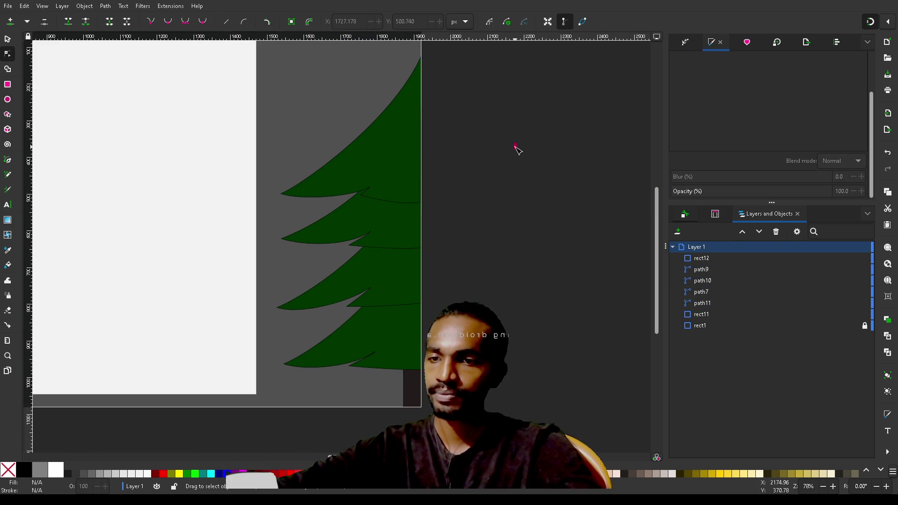
left_click(515, 145)
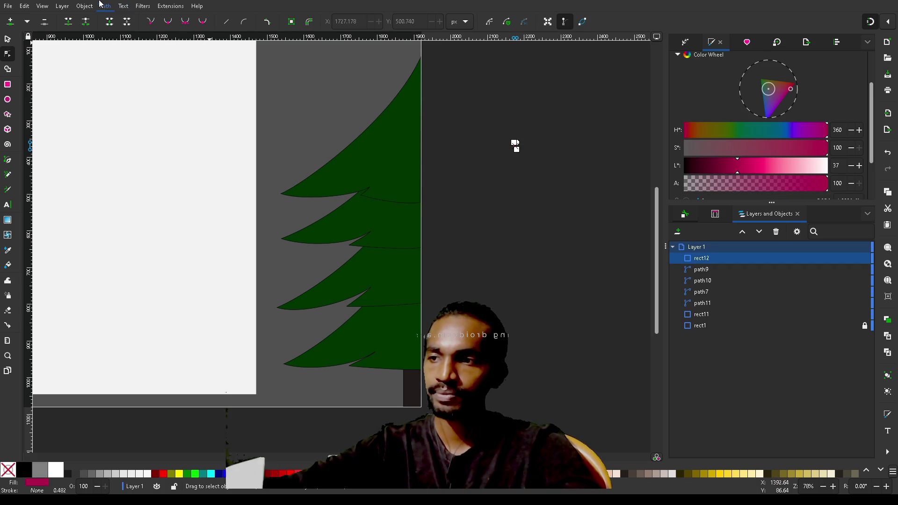
Convert the ornament rectangle to a path and round all four corners into an oval
key("shift+ctrl+c")
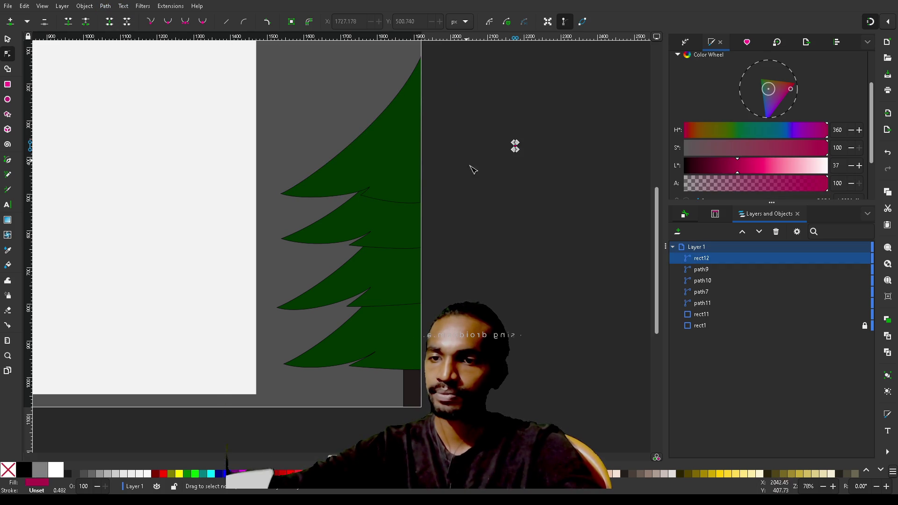
scroll(521, 143, "up", 4)
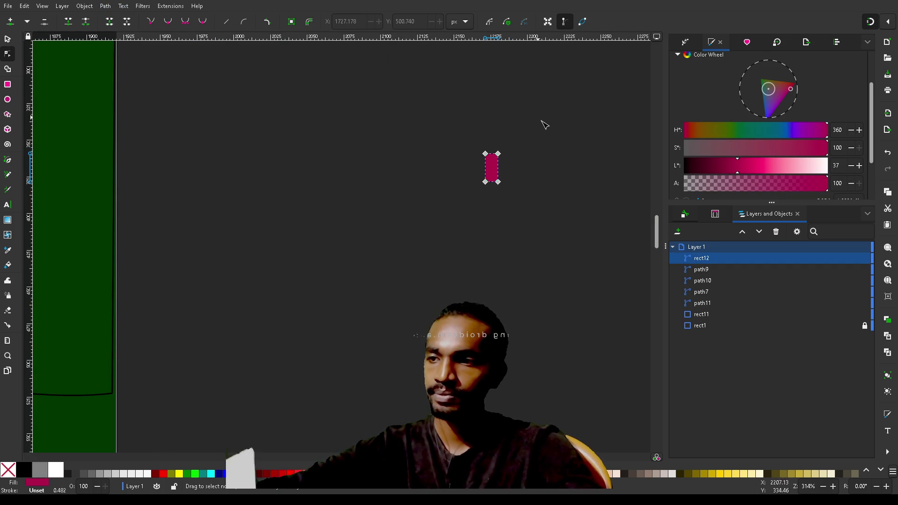
left_click_drag(531, 129, 452, 210)
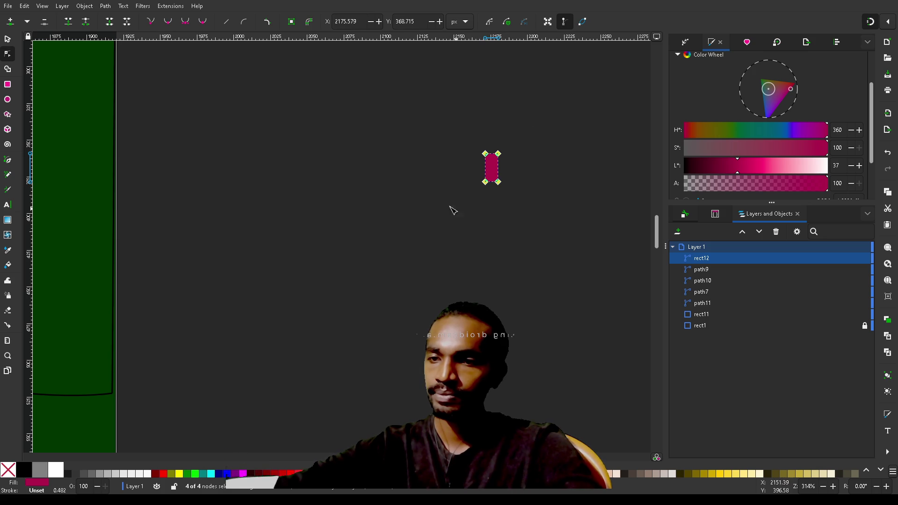
left_click(168, 21)
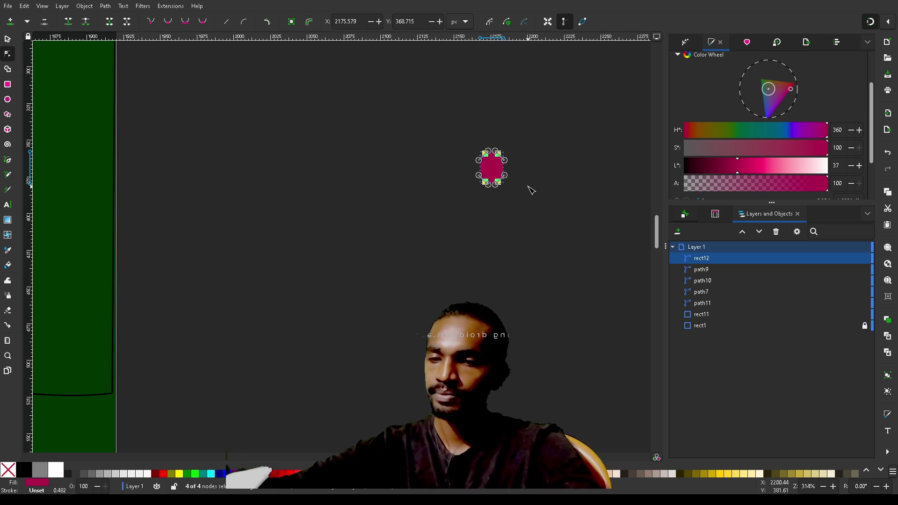
scroll(527, 187, "up", 3)
scroll(528, 187, "down", 1)
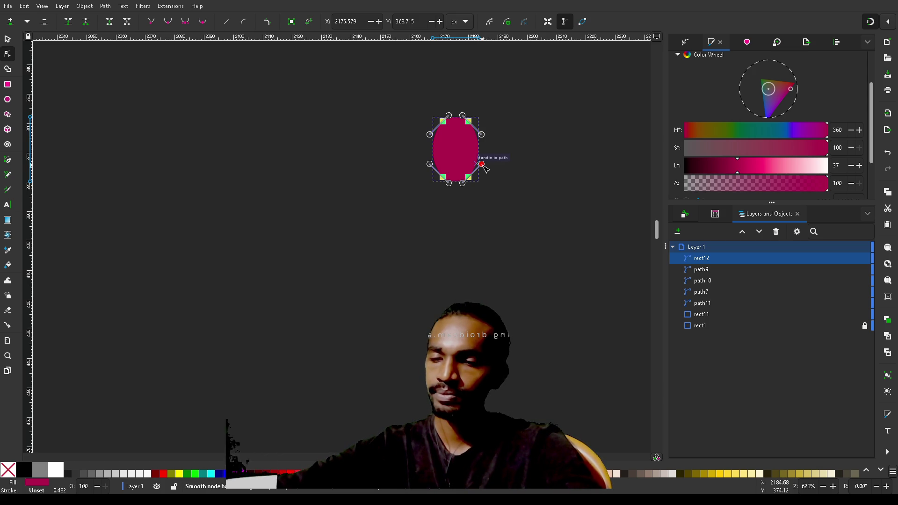
Move the rounded magenta ornament as a whole object onto the tree
left_click(535, 163)
scroll(536, 163, "down", 3)
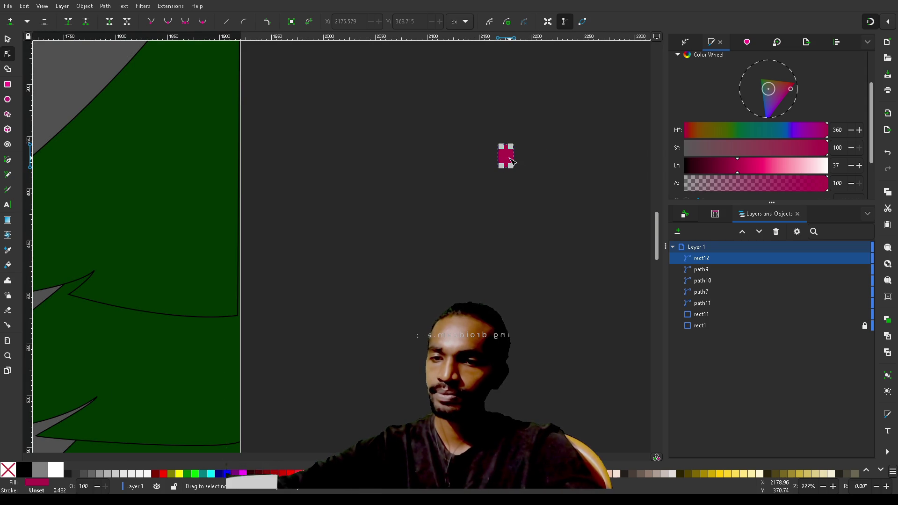
key("s")
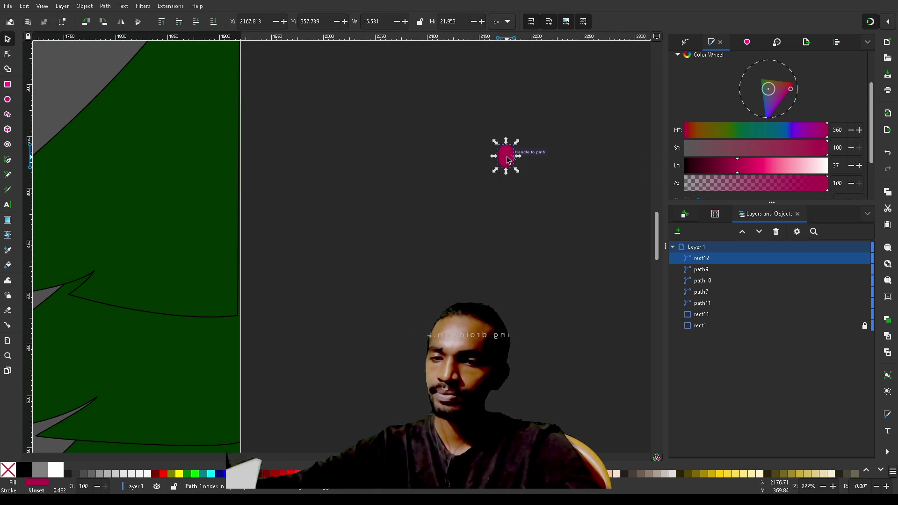
mouse_move(511, 163)
left_mouse_down()
mouse_move(167, 188)
mouse_move(74, 215)
left_mouse_up()
Shrink the ornament proportionally to 12.331 by 17.431 on the tree's upper tier
left_click(352, 217)
scroll(352, 217, "left", 3)
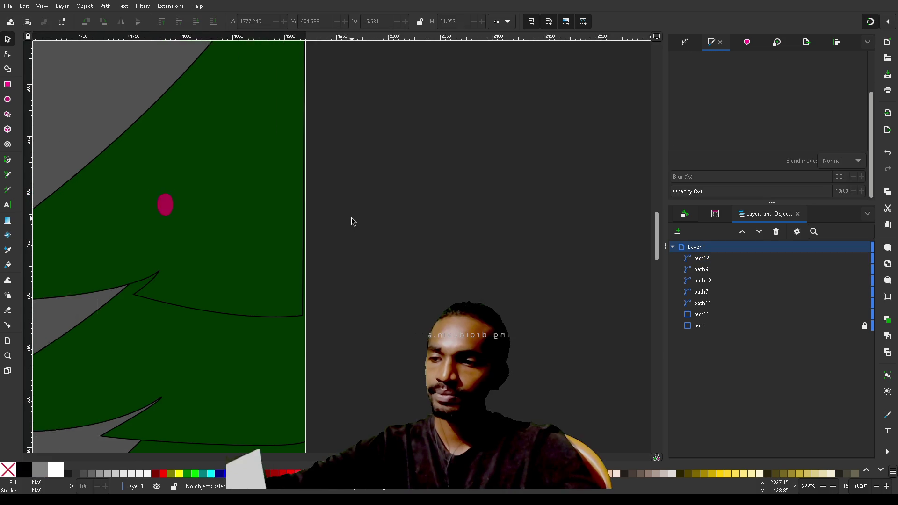
scroll(352, 222, "left", 4)
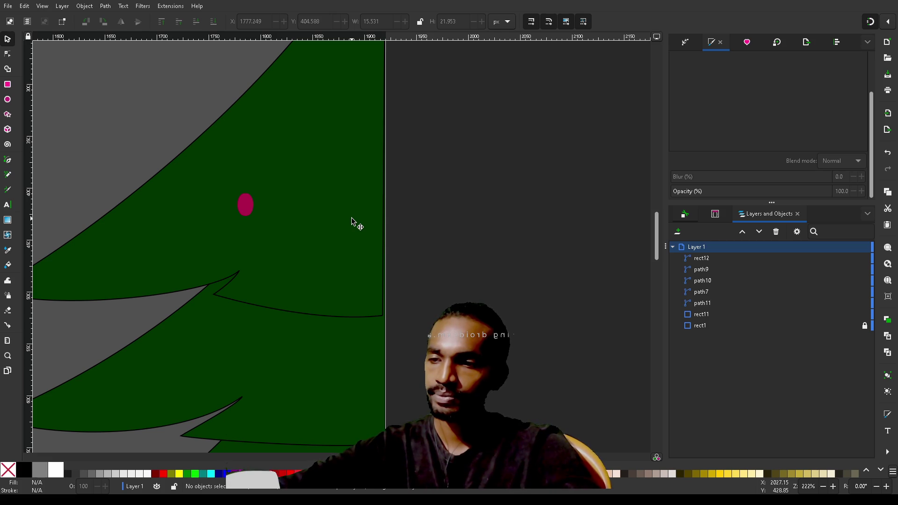
left_click(246, 204)
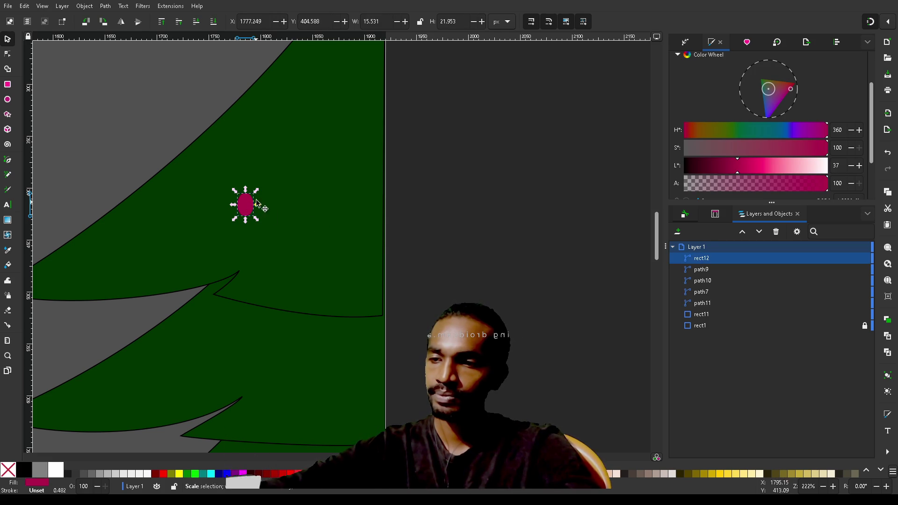
key("ctrl")
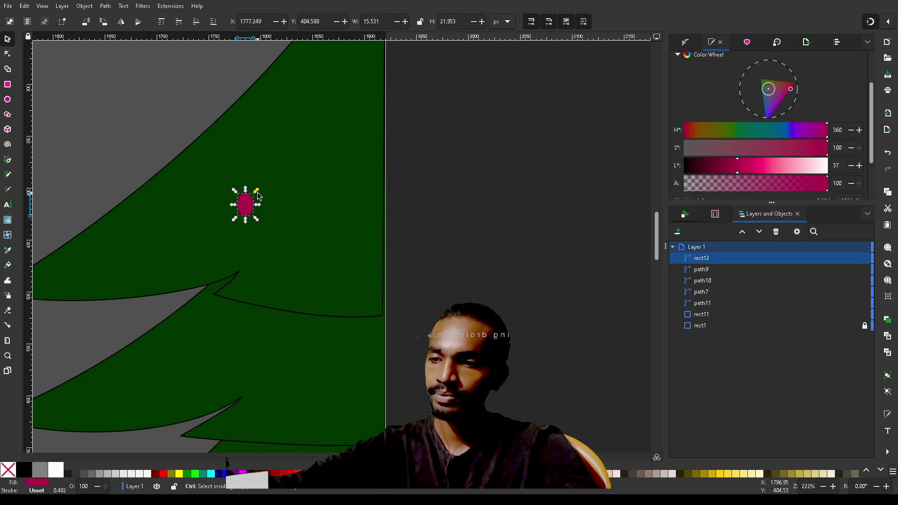
left_click_drag(258, 194, 254, 195)
left_click(464, 233)
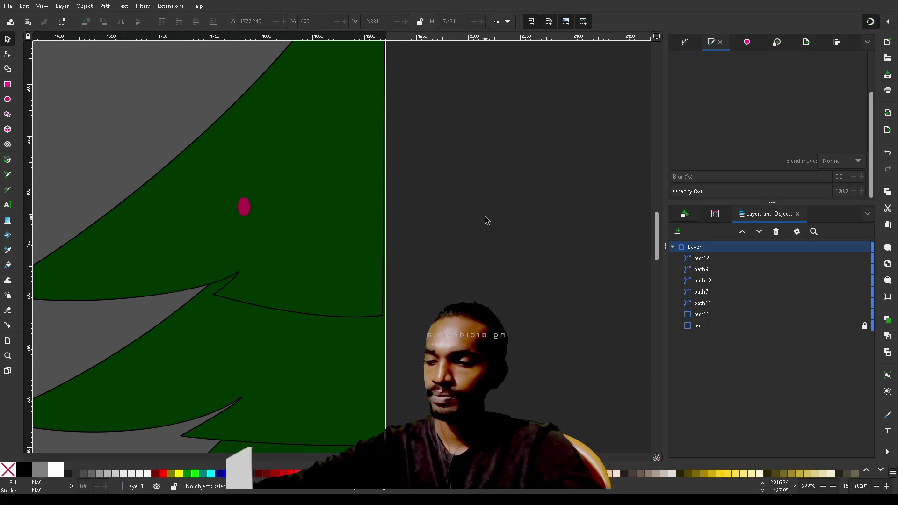
Draw a small circle beside the tree and fill it red
key("e")
left_click_drag(486, 217, 518, 244)
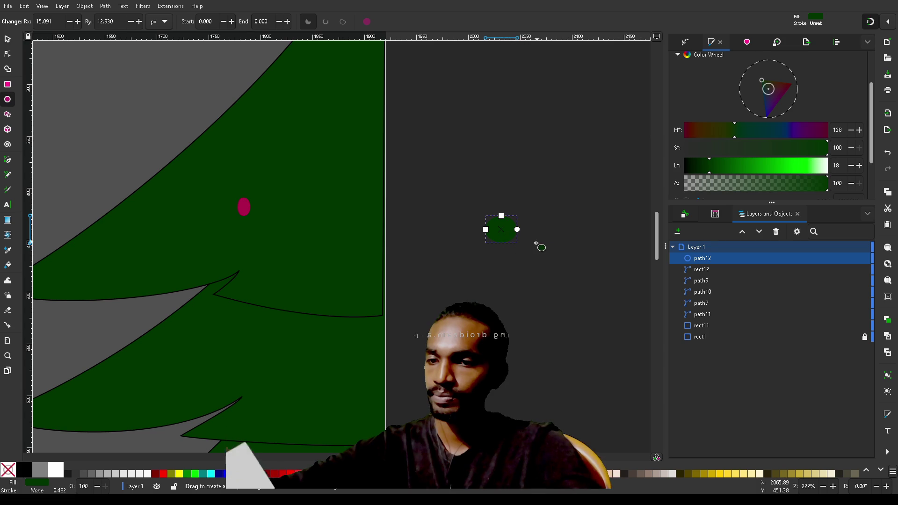
key("ctrl+z")
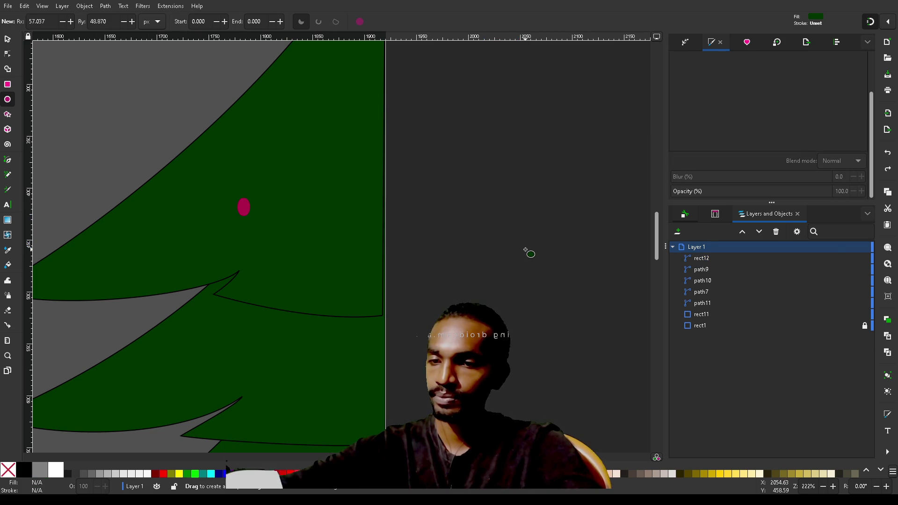
left_click_drag(470, 201, 499, 226)
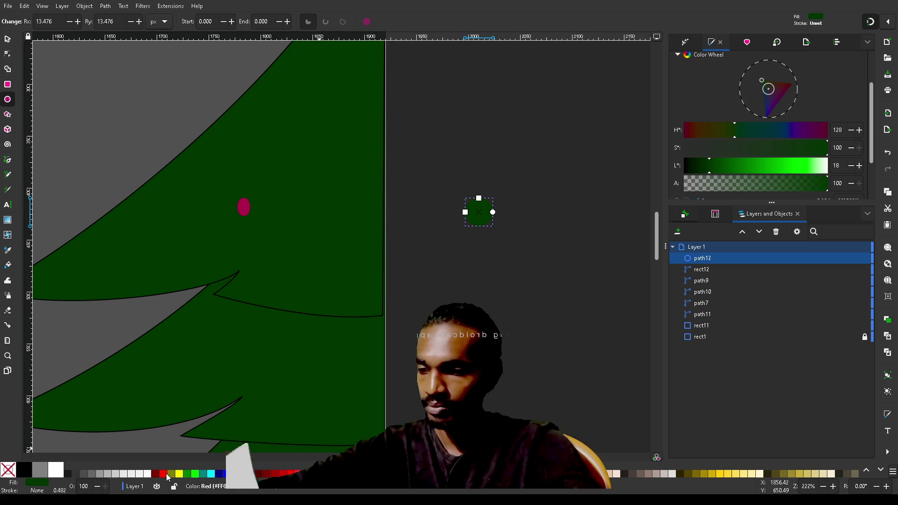
left_click(164, 473)
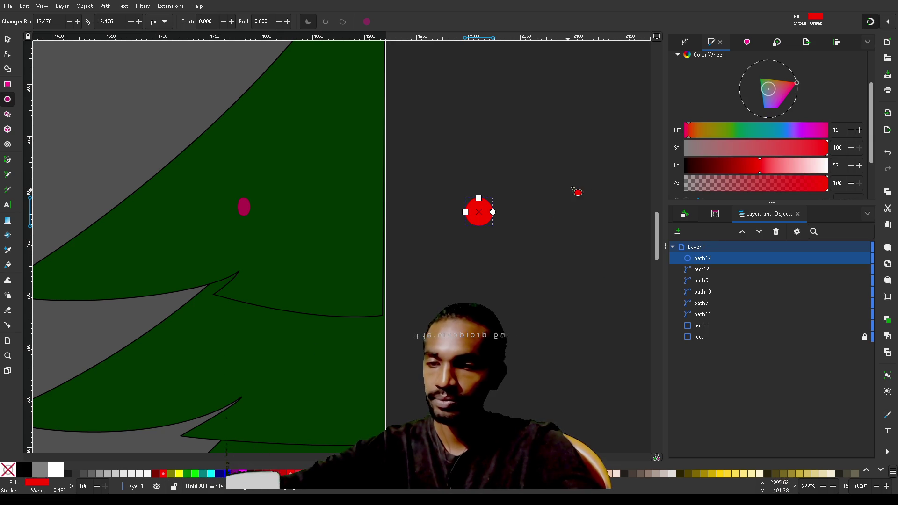
Give the circle a linear gradient whose end stop is a mostly opaque darker red
scroll(727, 78, "up", 2)
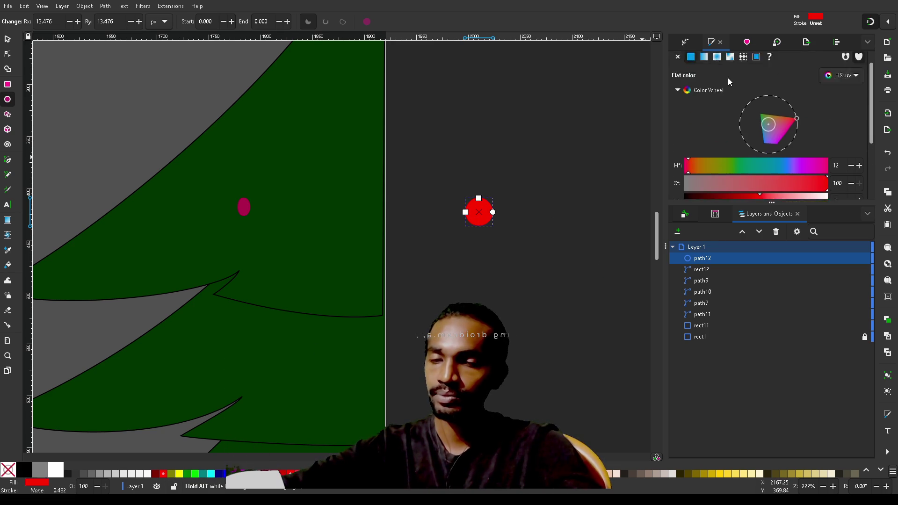
scroll(728, 78, "up", 1)
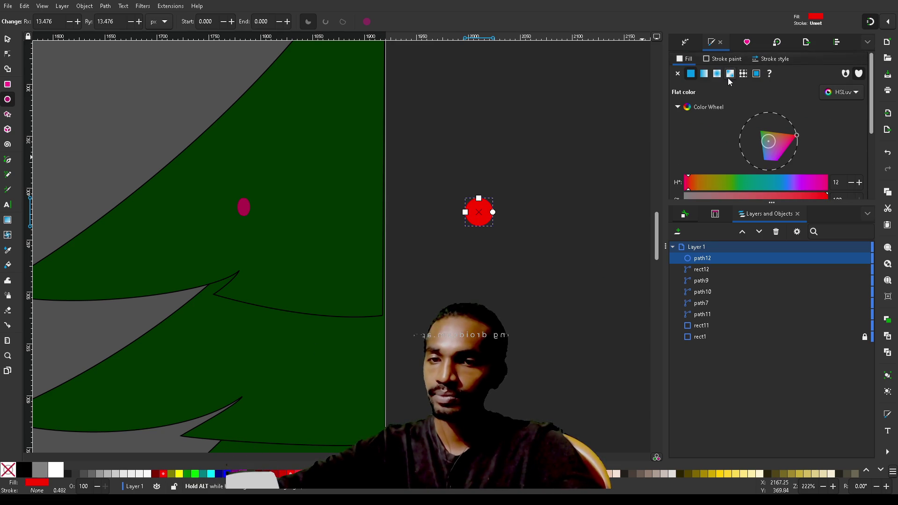
left_click(704, 75)
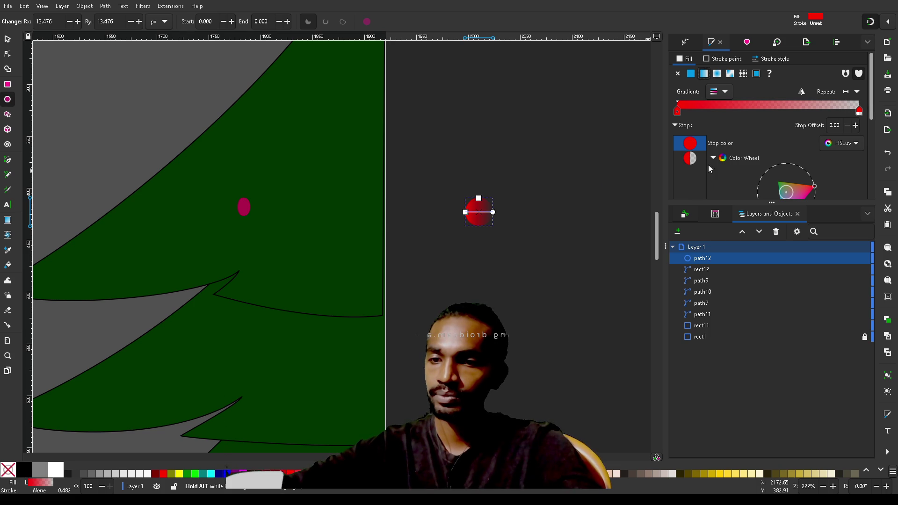
mouse_move(493, 213)
left_mouse_down()
mouse_move(482, 187)
mouse_move(477, 221)
mouse_move(489, 222)
left_mouse_up()
left_click(482, 188)
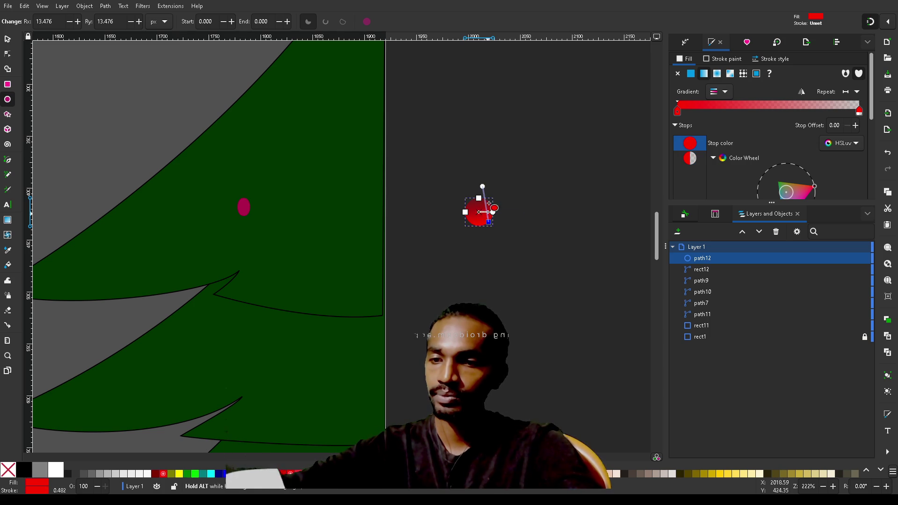
left_click_drag(483, 187, 479, 198)
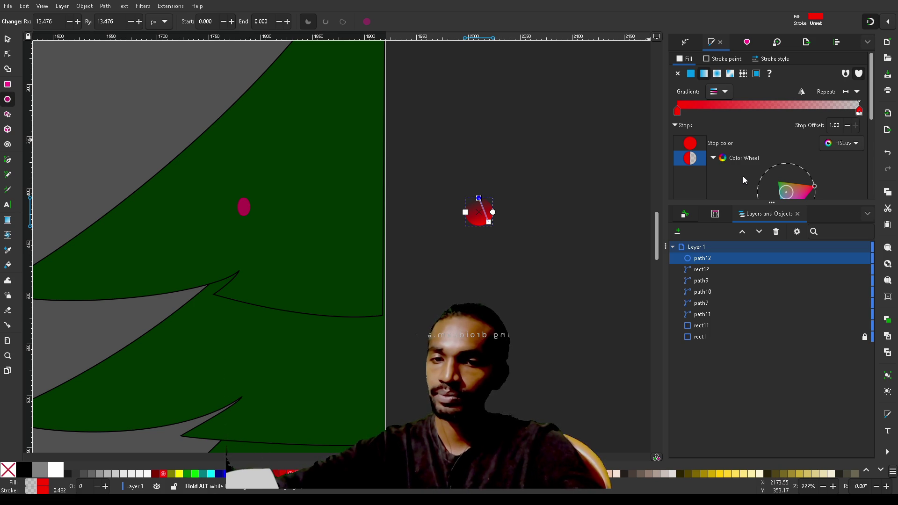
scroll(743, 176, "down", 5)
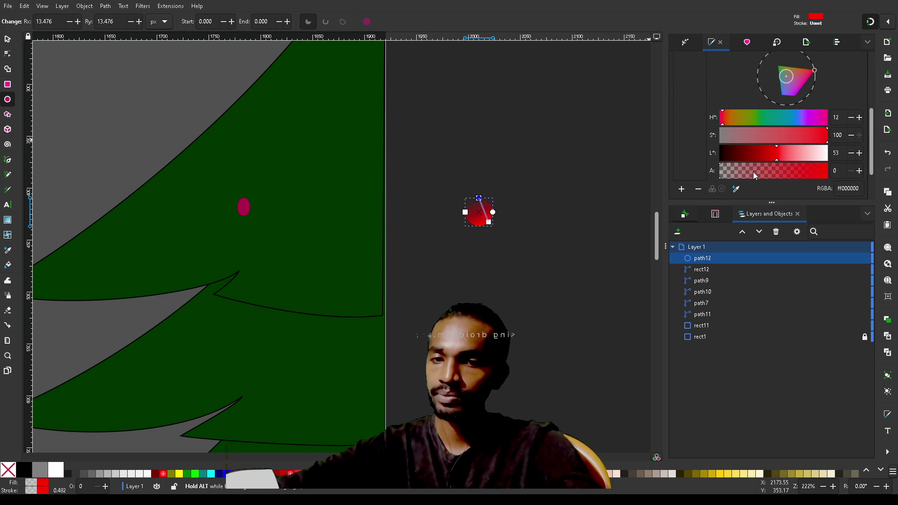
scroll(691, 154, "down", 2)
left_click(728, 136)
left_click_drag(728, 135, 840, 131)
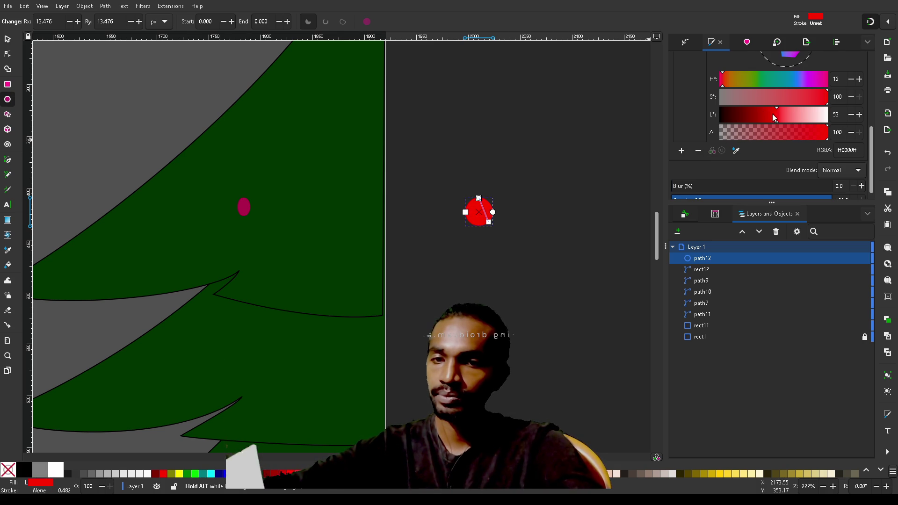
left_click_drag(776, 114, 742, 117)
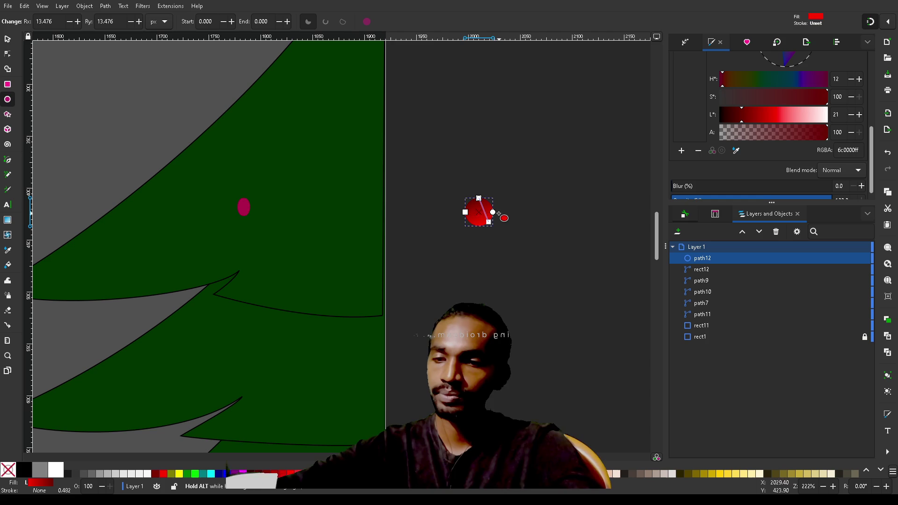
Angle the gradient line diagonally across the circle by moving its start point
left_click_drag(473, 232, 463, 229)
left_click(479, 198)
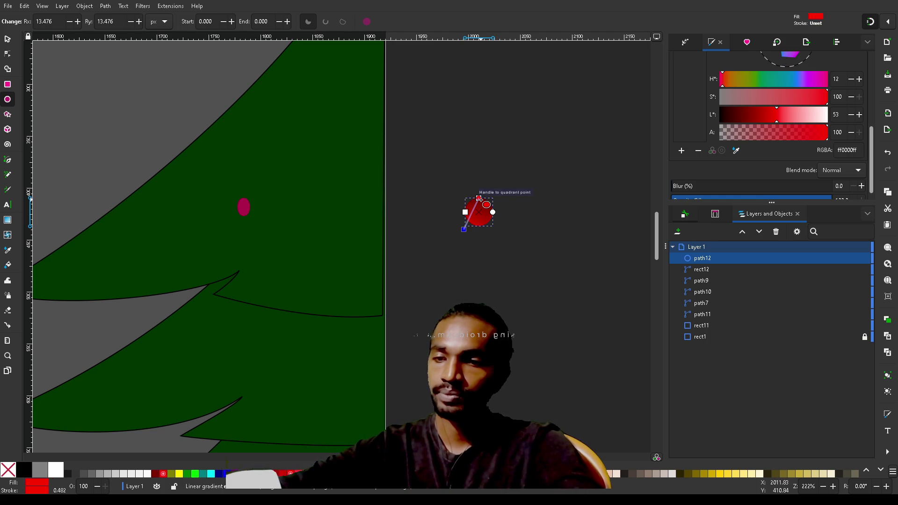
left_click_drag(479, 199, 570, 200)
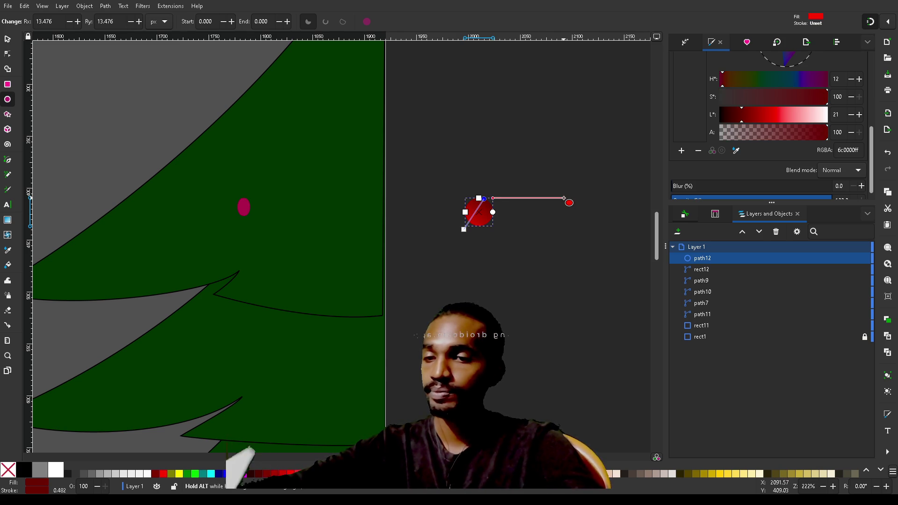
key("Escape")
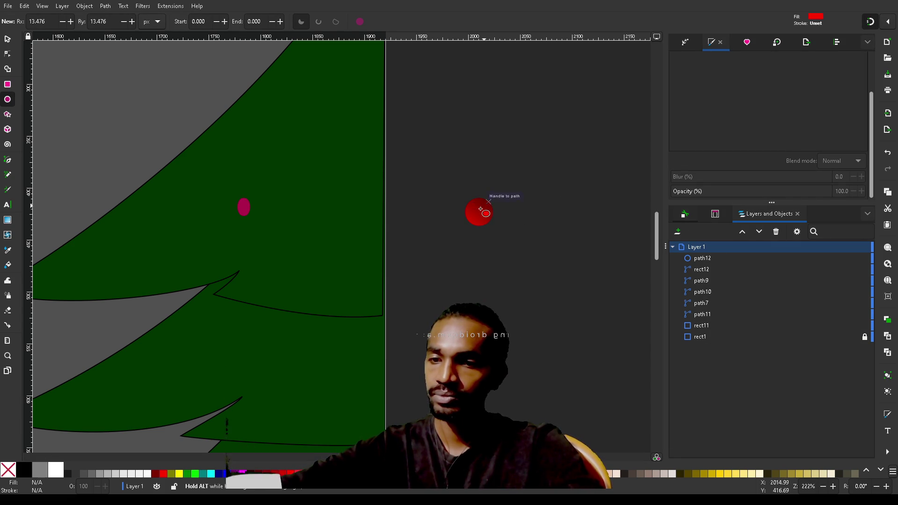
key("s")
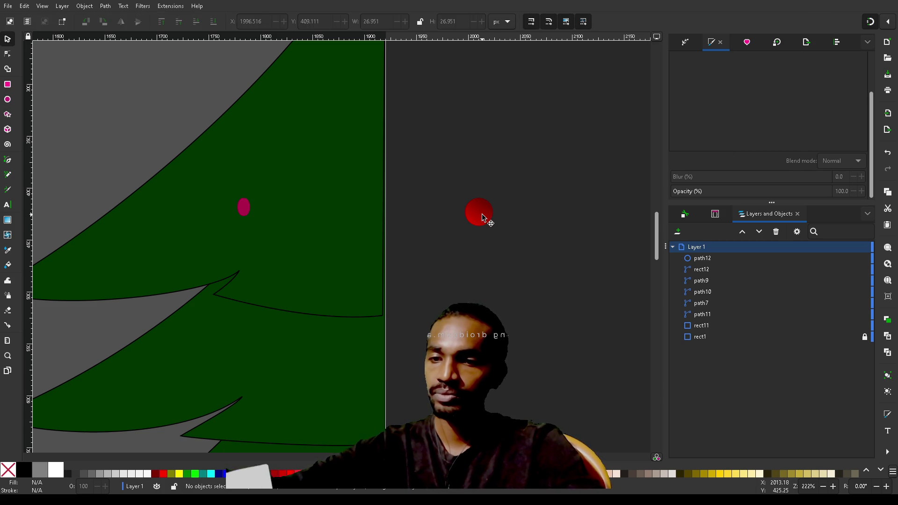
Lighten the gradient's end toward pink, move the red stop to the middle, and darken it
left_click(484, 217)
scroll(742, 136, "down", 3)
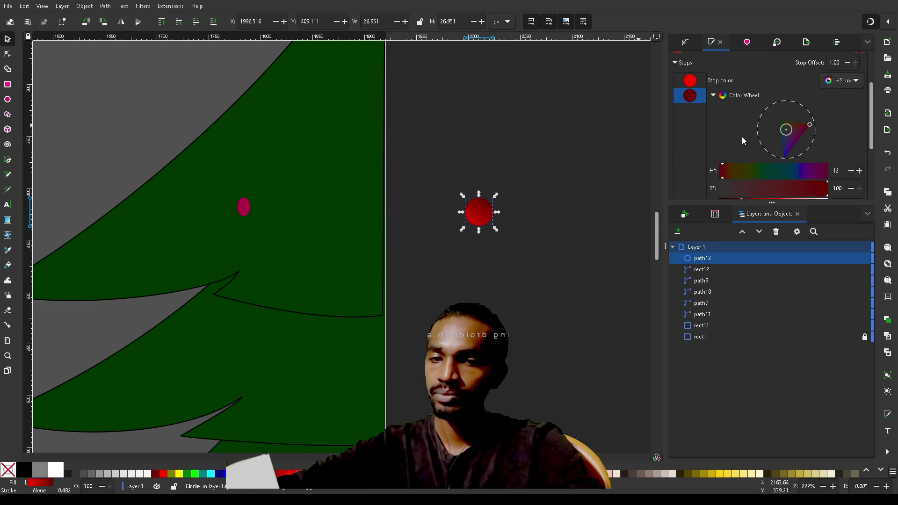
left_click_drag(738, 169, 801, 171)
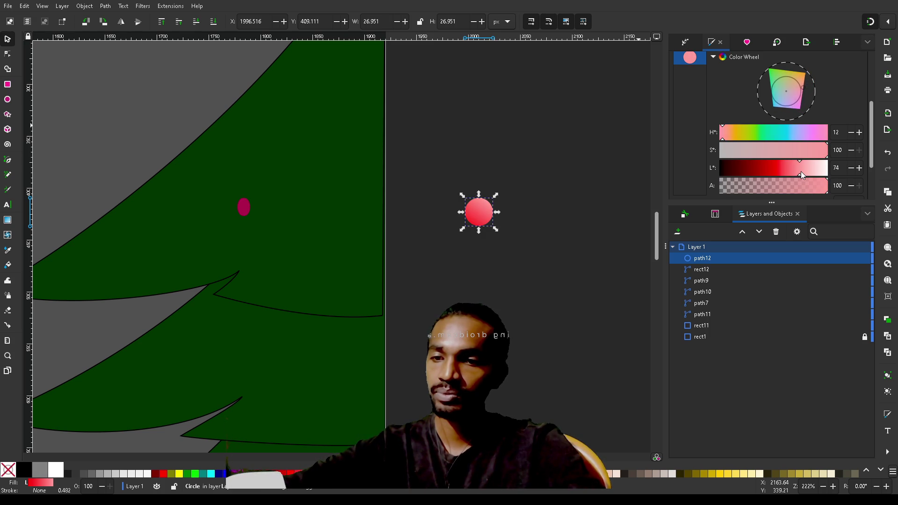
left_click(582, 228)
left_click(485, 213)
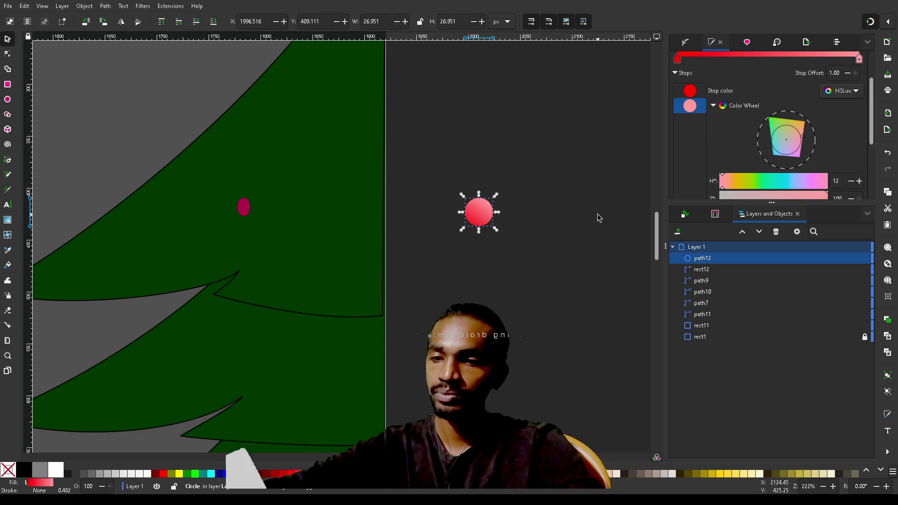
scroll(715, 147, "up", 2)
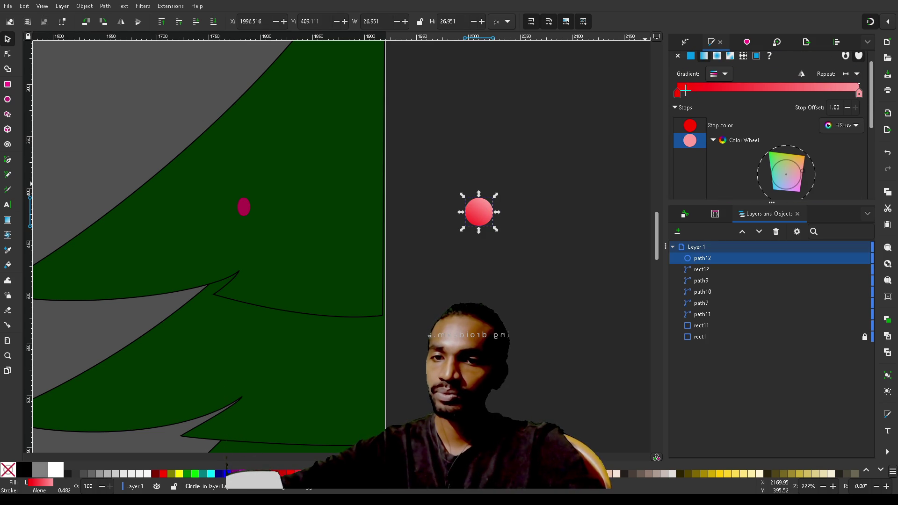
mouse_move(679, 95)
left_mouse_down()
mouse_move(788, 96)
mouse_move(779, 98)
left_mouse_up()
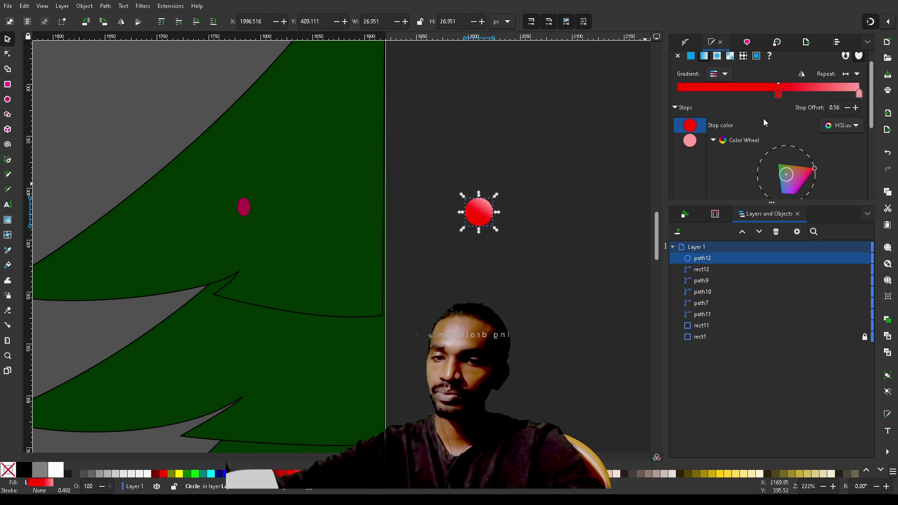
scroll(763, 119, "down", 3)
left_click_drag(777, 191, 765, 192)
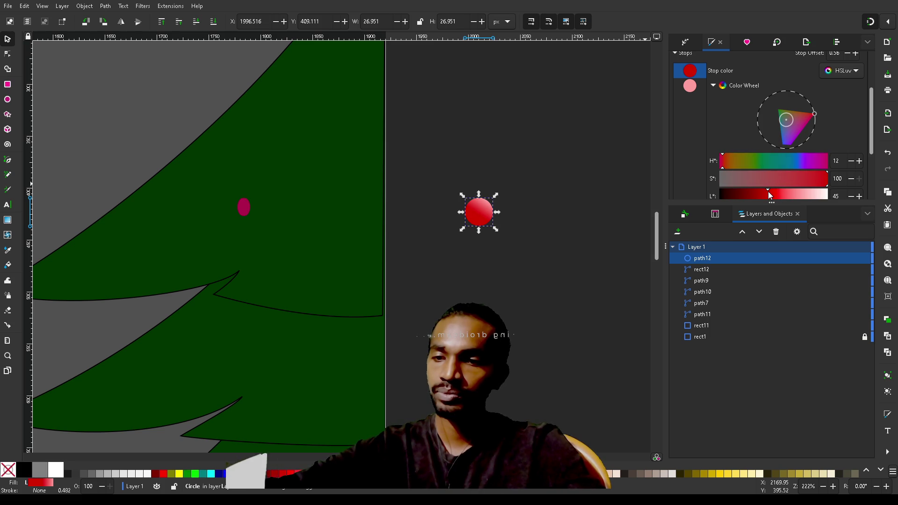
scroll(612, 176, "down", 5)
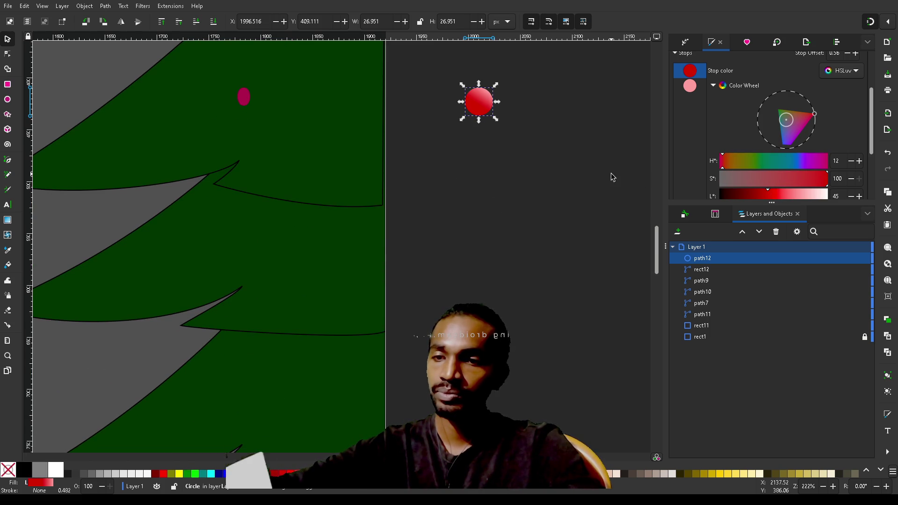
left_click(613, 177)
scroll(613, 176, "up", 4)
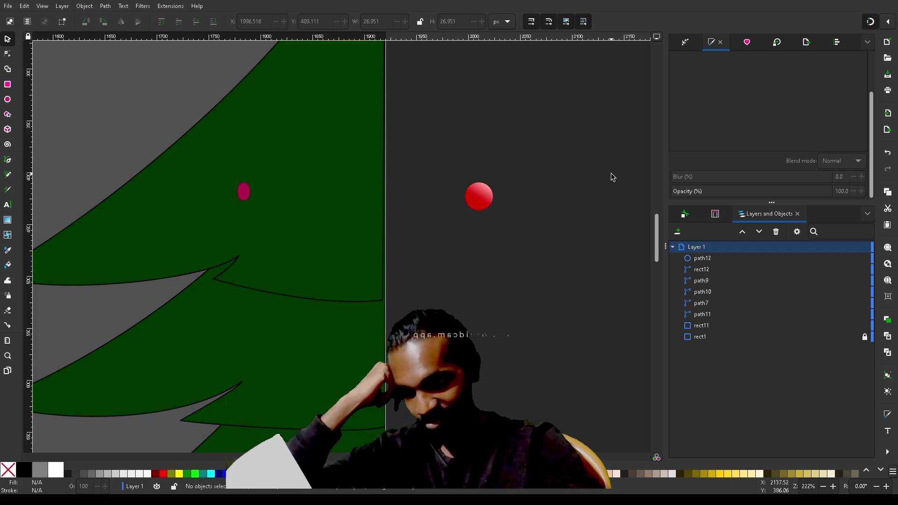
Switch the circle's fill from the gradient to flat solid red
left_click(478, 191)
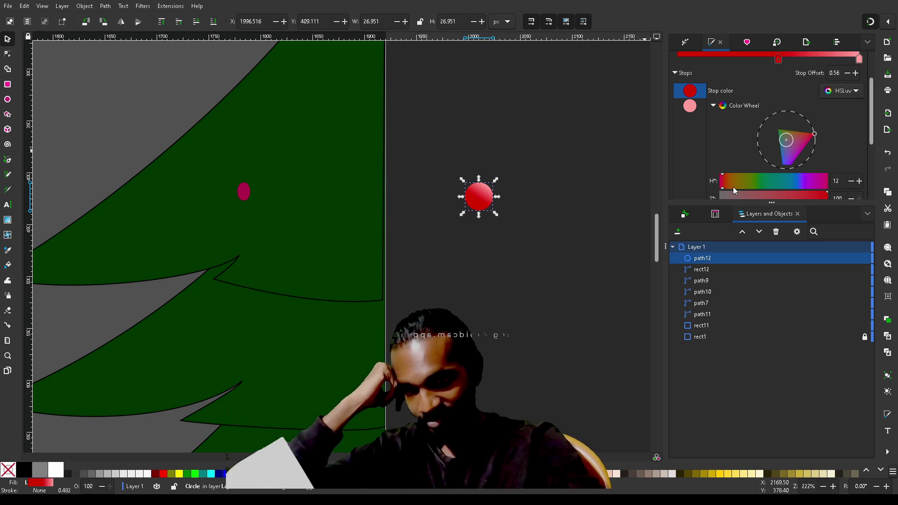
scroll(744, 133, "up", 3)
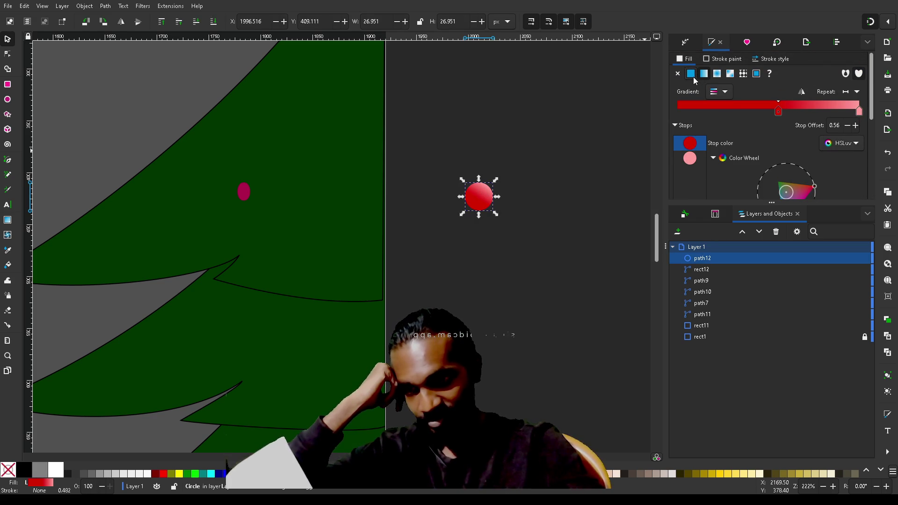
left_click(693, 76)
scroll(566, 195, "down", 5)
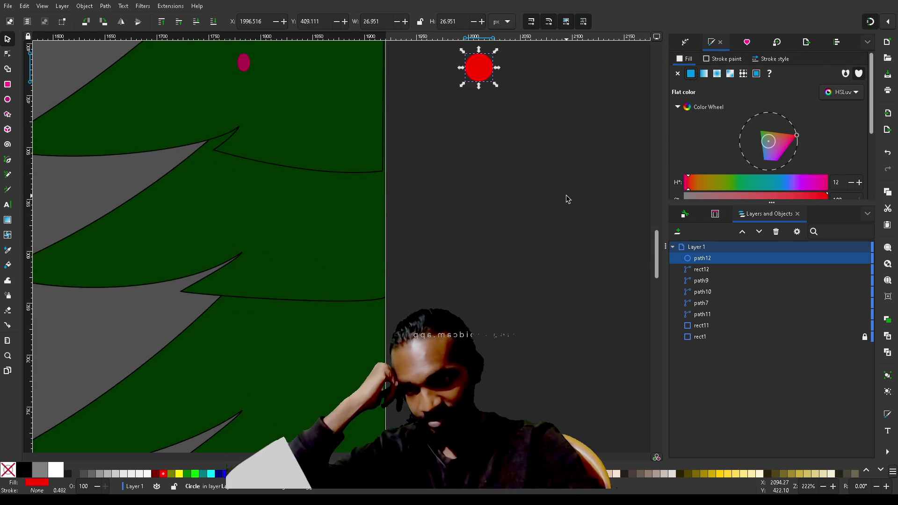
scroll(566, 195, "up", 3)
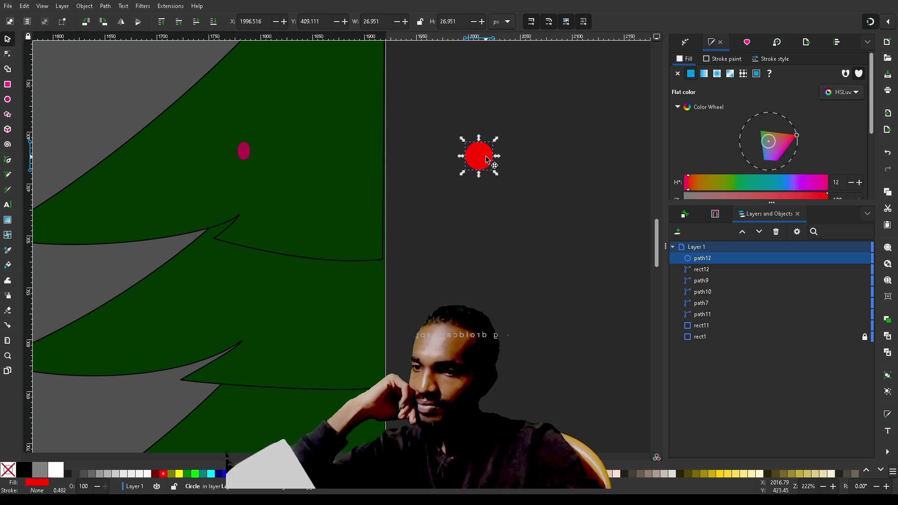
Move the circle onto the tree's upper tier and recolour it gold (hue 61, lightness 55)
mouse_move(487, 159)
left_mouse_down()
mouse_move(311, 180)
mouse_move(333, 185)
left_mouse_up()
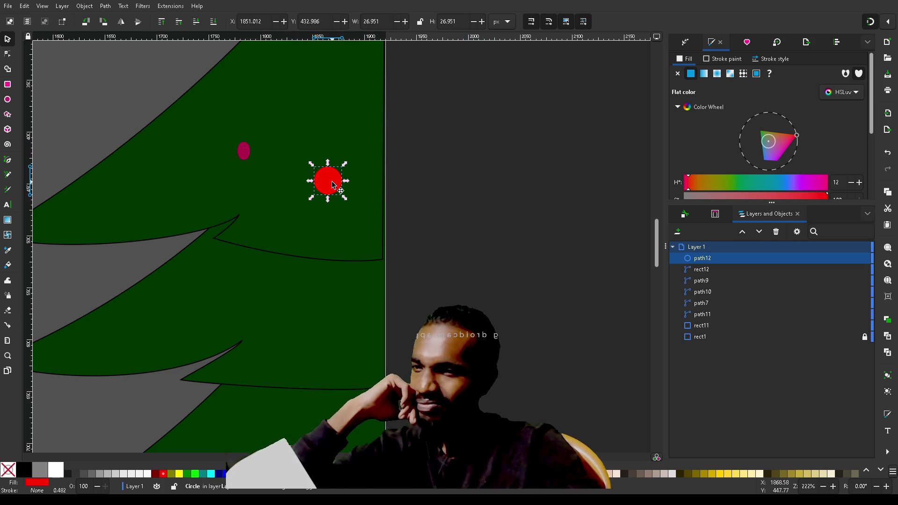
scroll(688, 133, "down", 2)
mouse_move(711, 136)
left_mouse_down()
mouse_move(787, 138)
mouse_move(689, 136)
mouse_move(751, 136)
mouse_move(695, 137)
mouse_move(708, 139)
left_mouse_up()
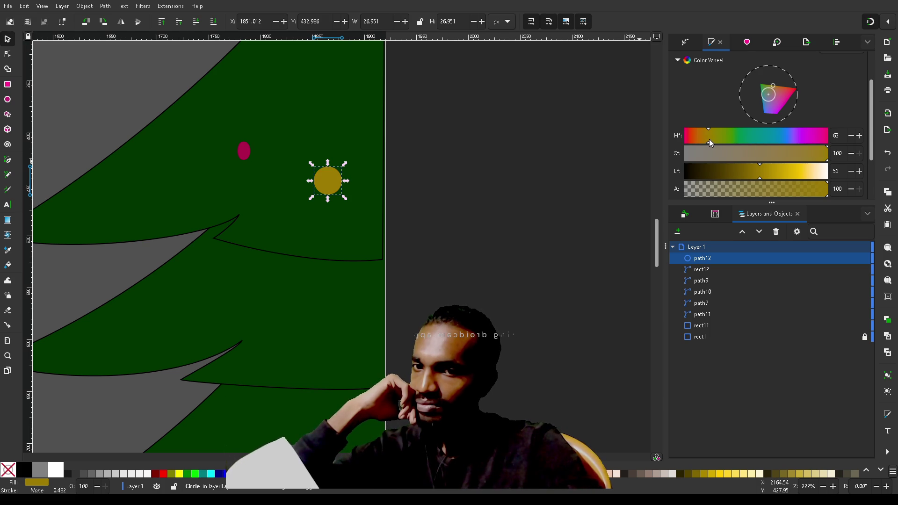
mouse_move(709, 140)
left_mouse_down()
mouse_move(680, 142)
mouse_move(706, 144)
left_mouse_up()
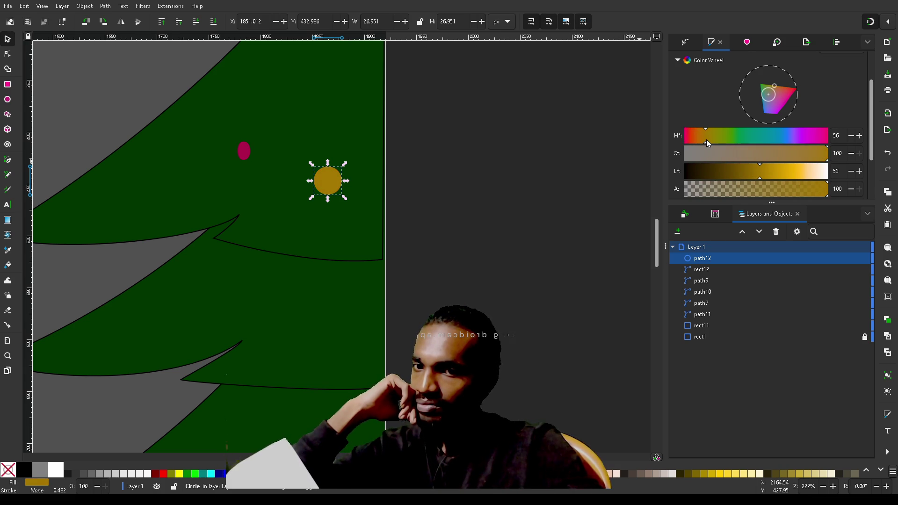
left_click_drag(707, 140, 709, 141)
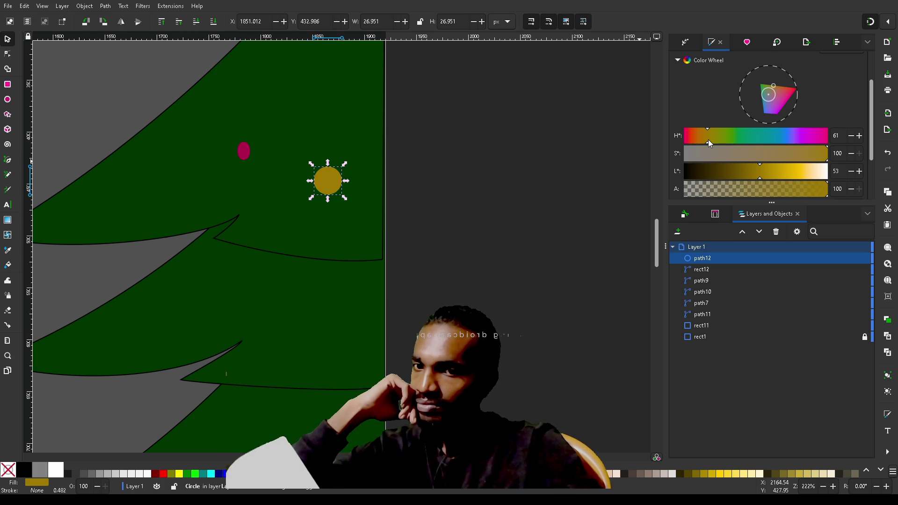
mouse_move(782, 170)
left_mouse_down()
mouse_move(790, 171)
mouse_move(768, 169)
left_mouse_up()
left_click(548, 237)
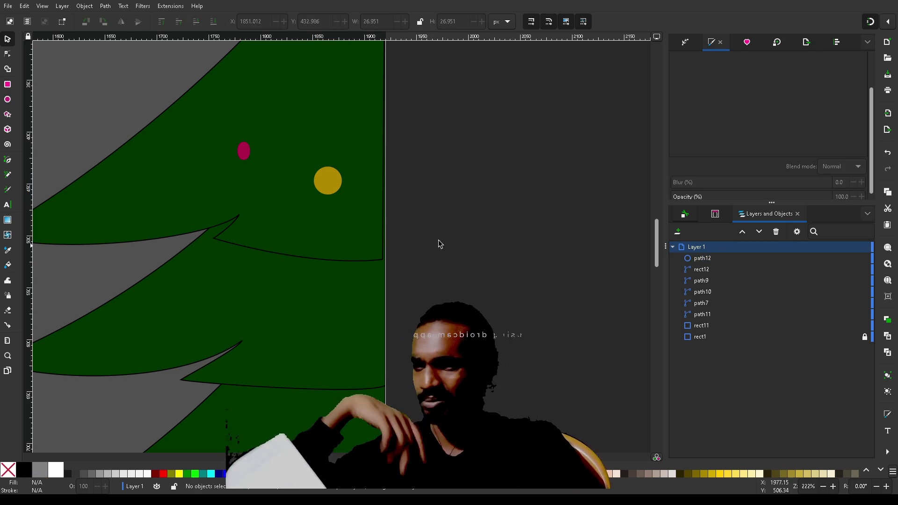
Give the gold circle a flat black outline
left_click(332, 184)
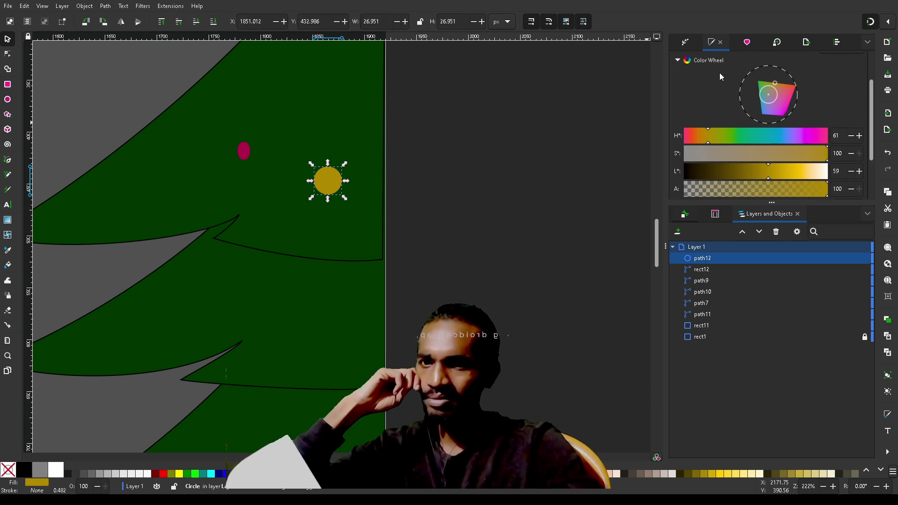
scroll(715, 79, "up", 2)
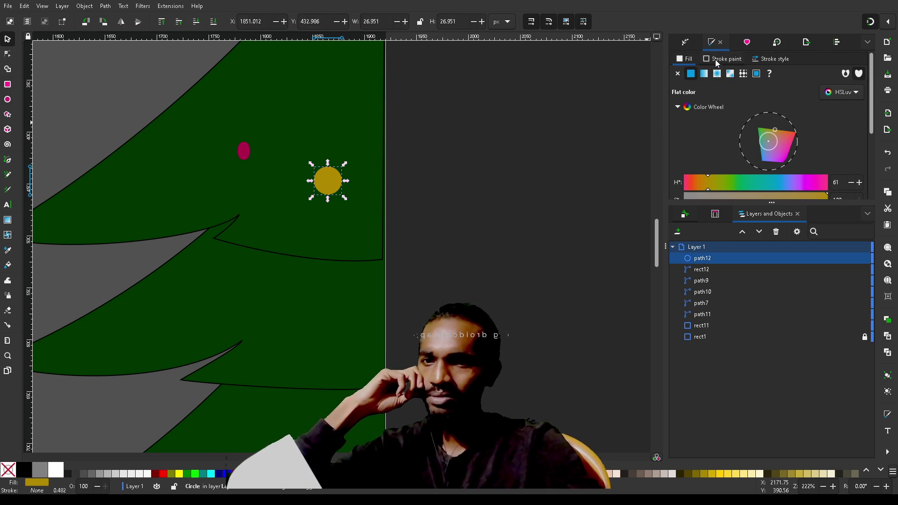
left_click(715, 58)
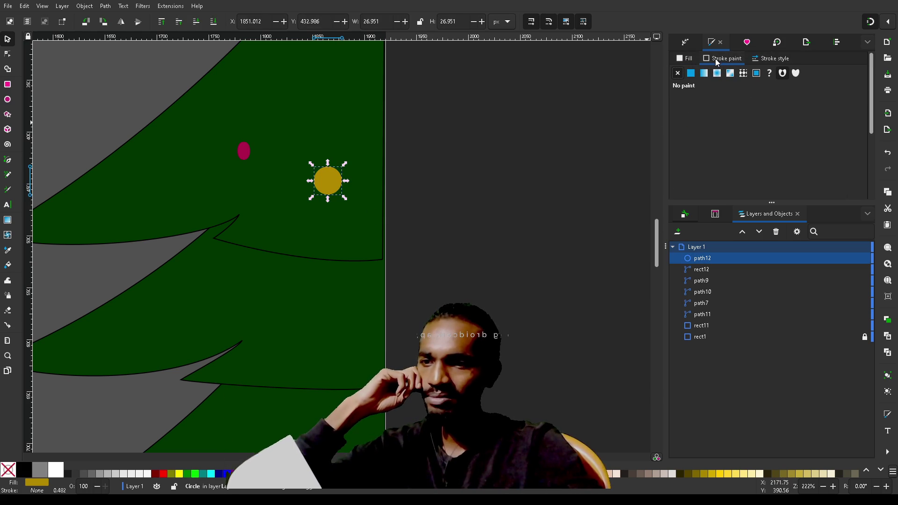
left_click(691, 74)
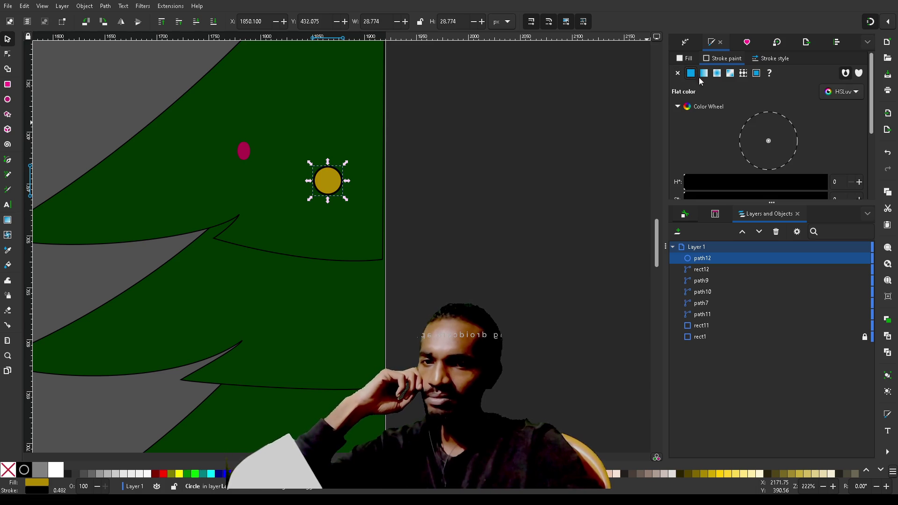
Set the outline width to 0.150 mm
left_click(770, 60)
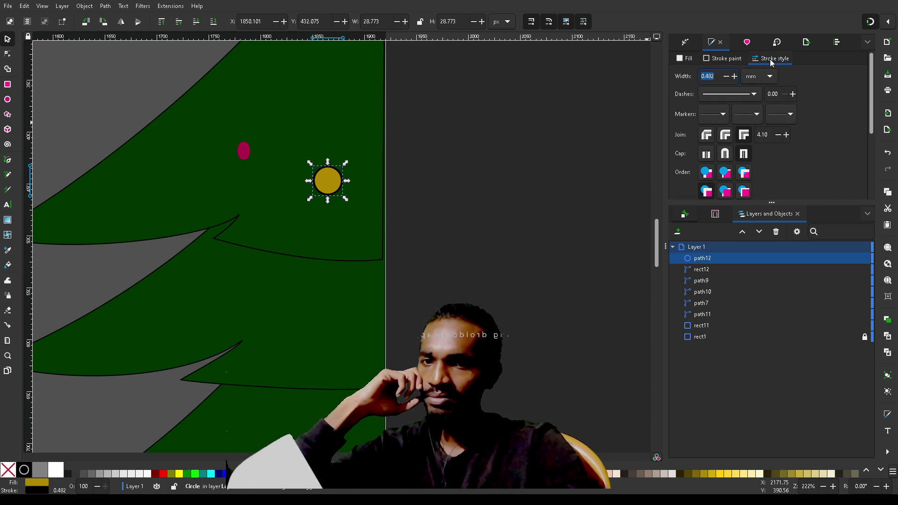
left_click(726, 77)
left_click(725, 77)
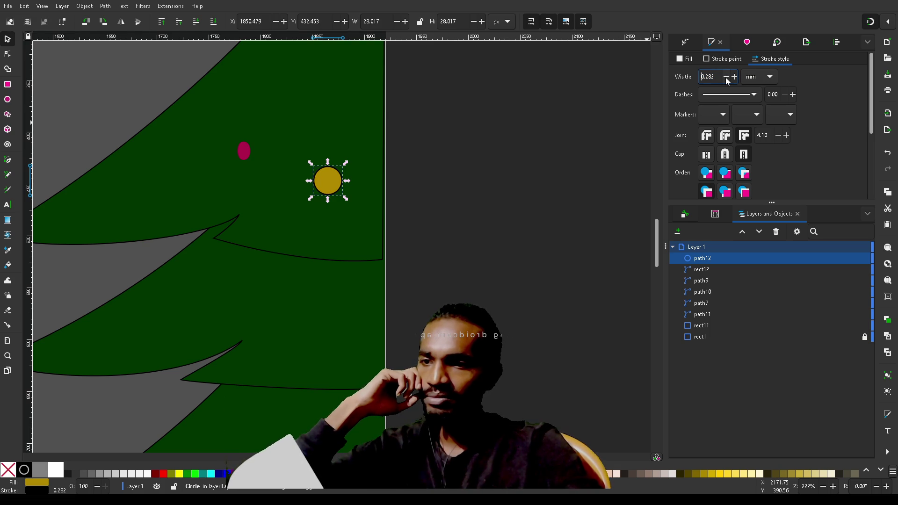
left_click(725, 77)
left_click(726, 77)
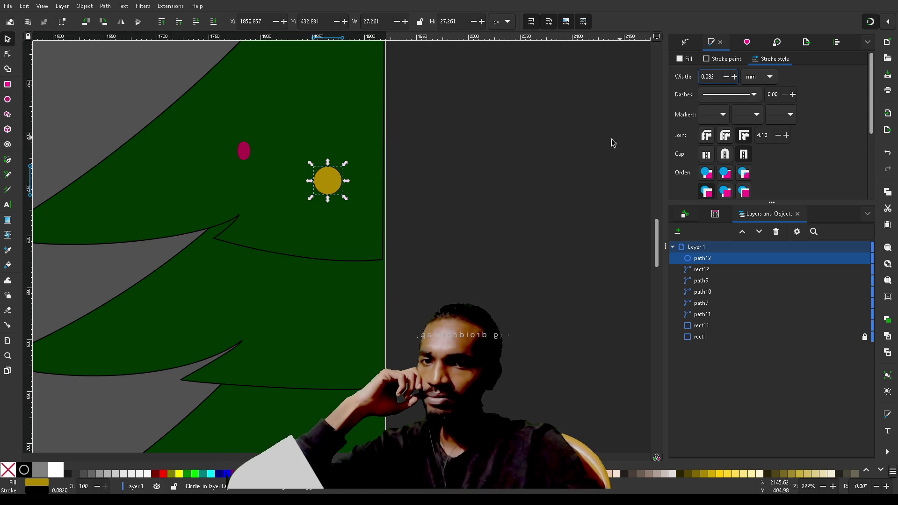
left_click(528, 190)
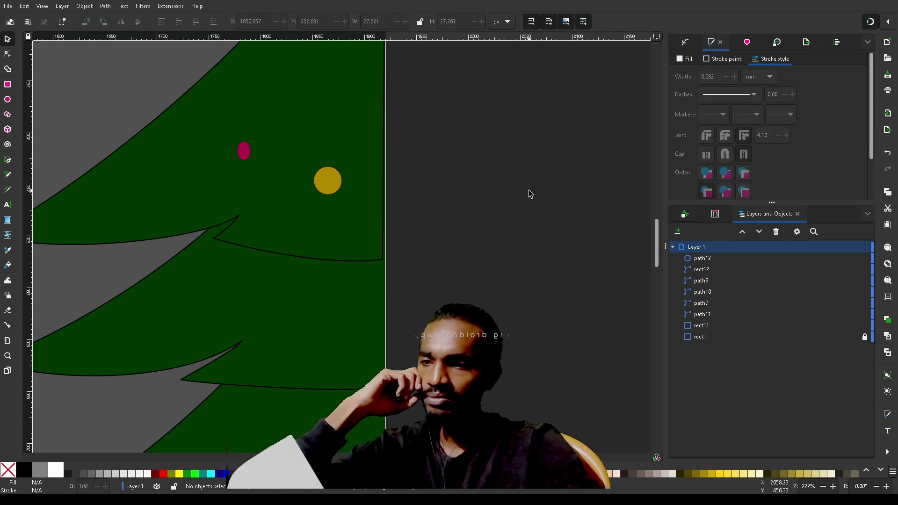
left_click(335, 183)
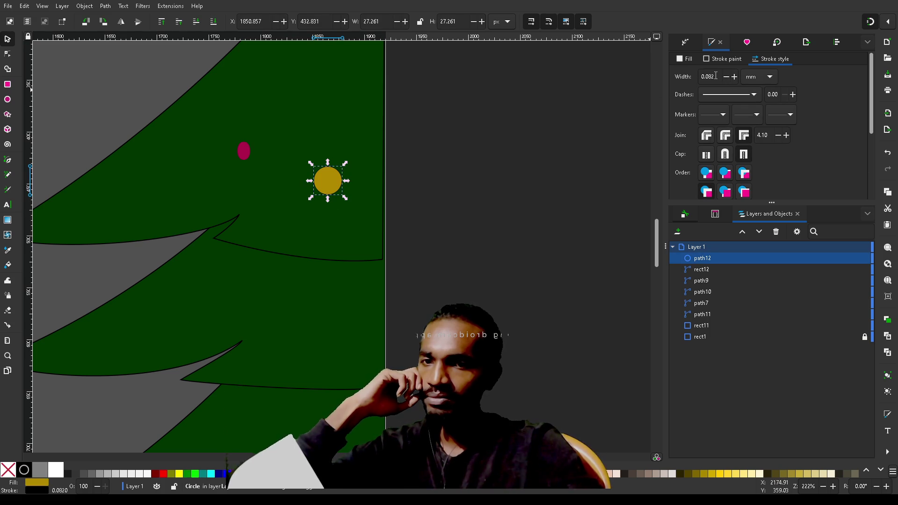
left_click_drag(716, 75, 707, 76)
type("0.15")
key("Return")
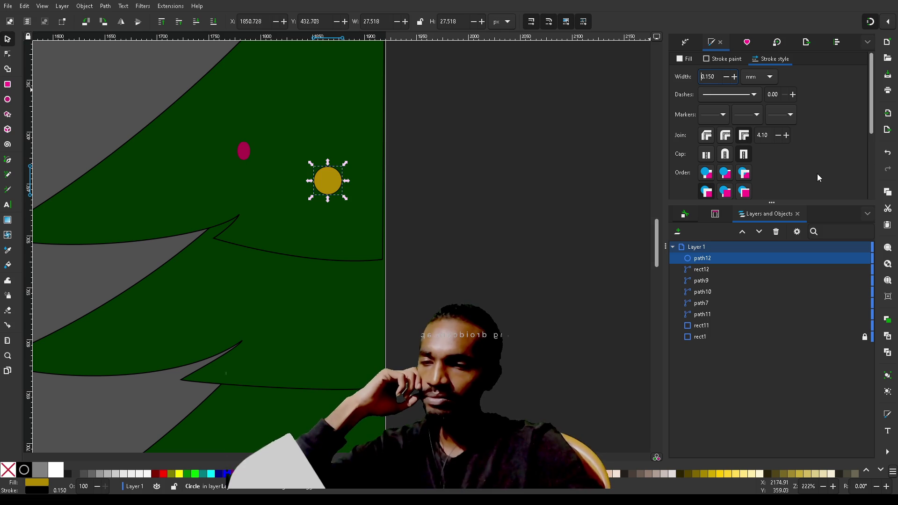
left_click(551, 243)
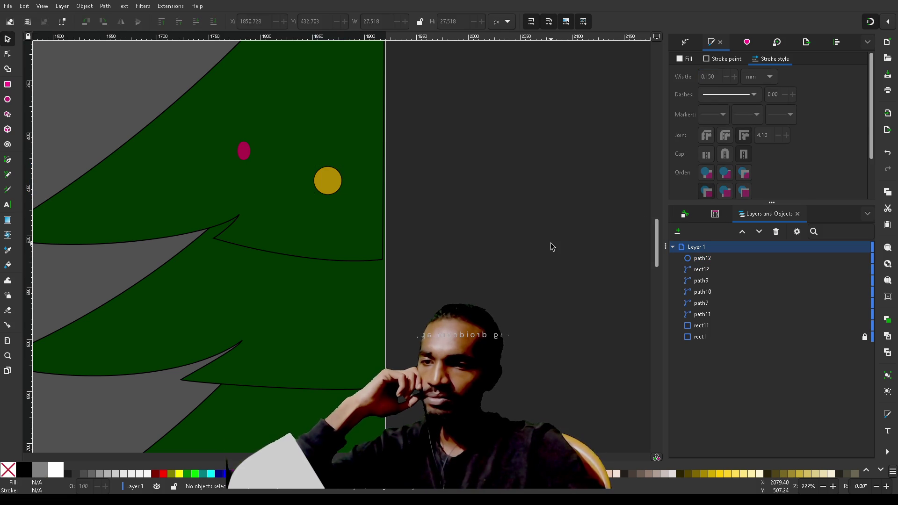
left_click(331, 181)
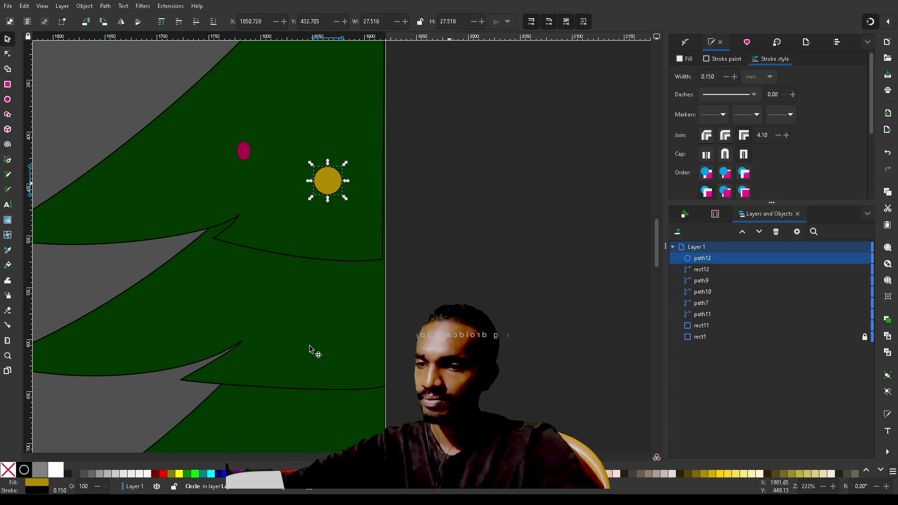
Brighten the red ornament to a vivid pink and lighten the gold ornament
scroll(311, 350, "down", 2, "ctrl")
scroll(311, 350, "down", 8)
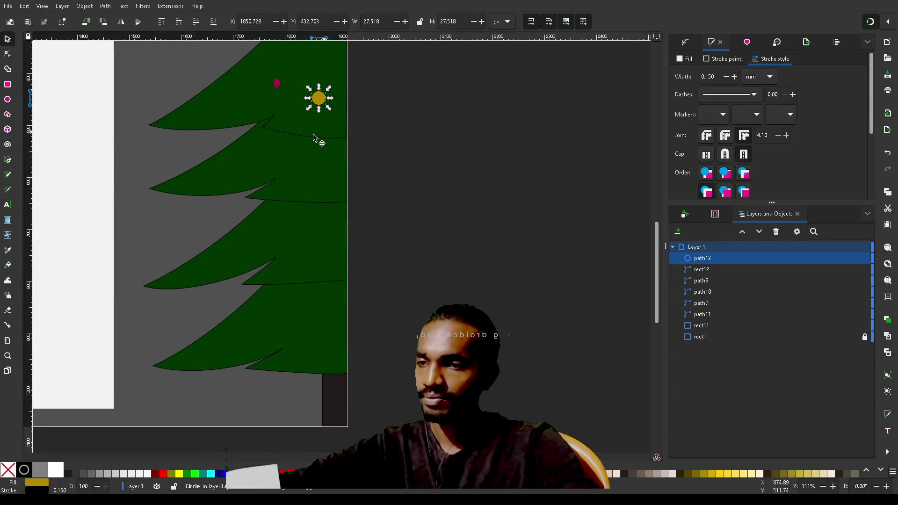
left_click(277, 83)
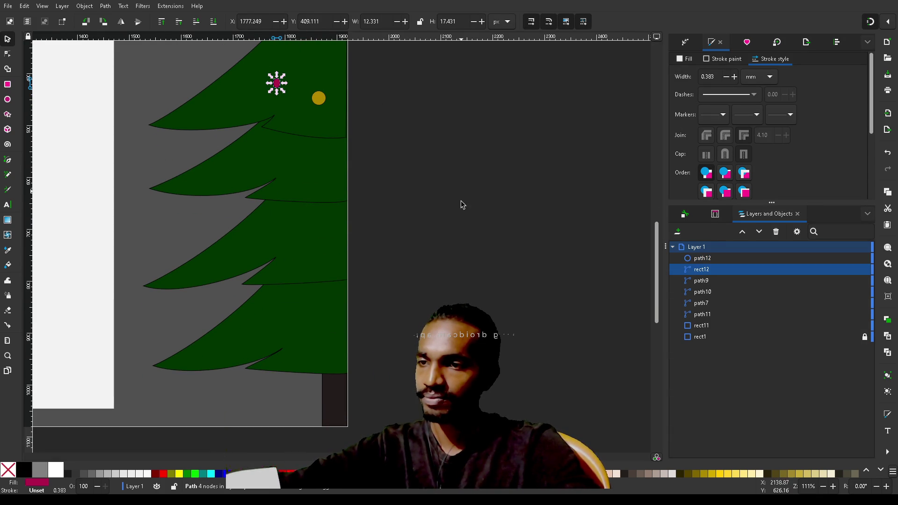
left_click(686, 64)
scroll(686, 144, "down", 3)
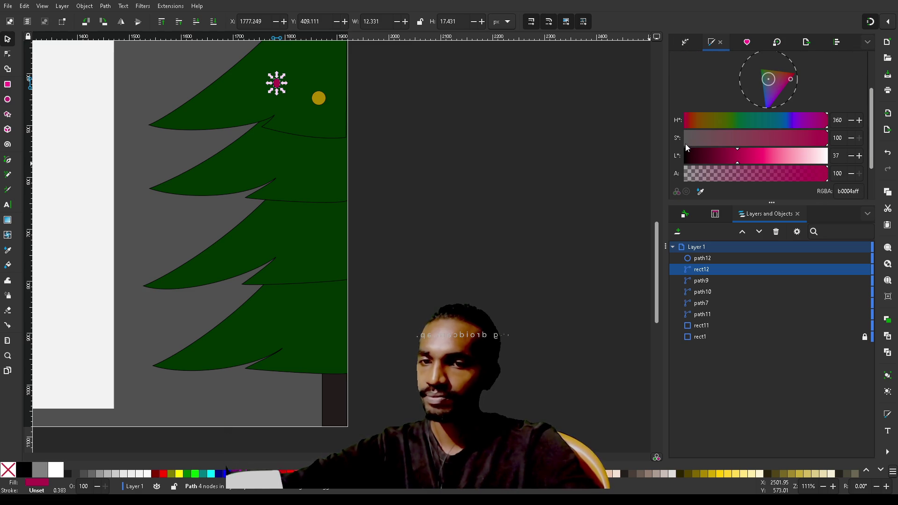
mouse_move(743, 156)
left_mouse_down()
mouse_move(779, 157)
mouse_move(761, 157)
left_mouse_up()
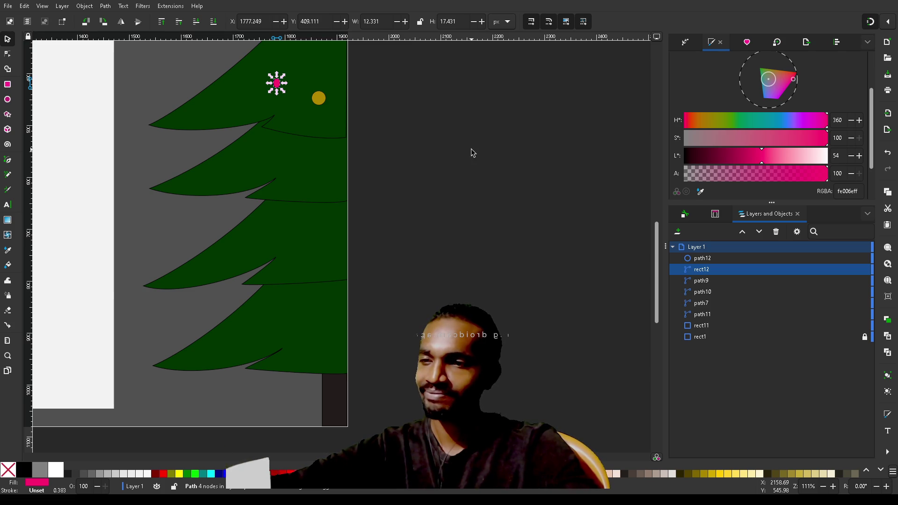
left_click(320, 102)
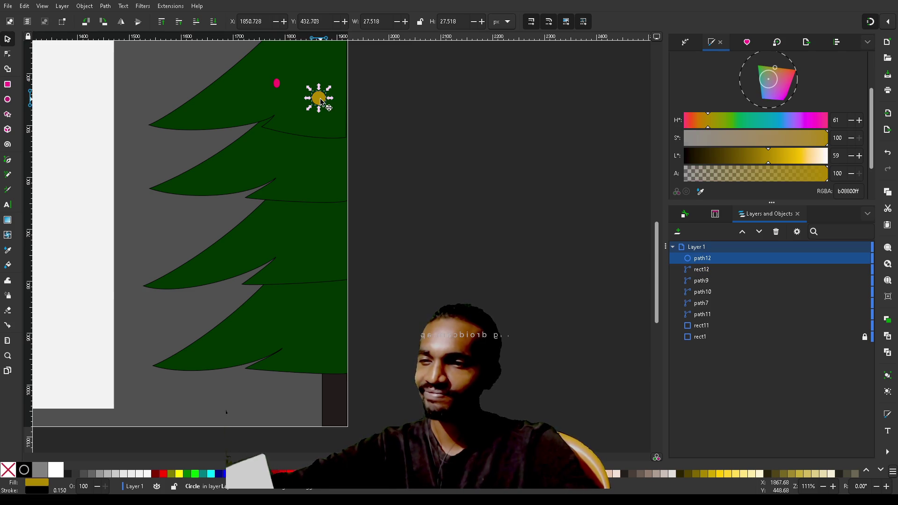
left_click(771, 157)
left_click_drag(770, 156, 790, 159)
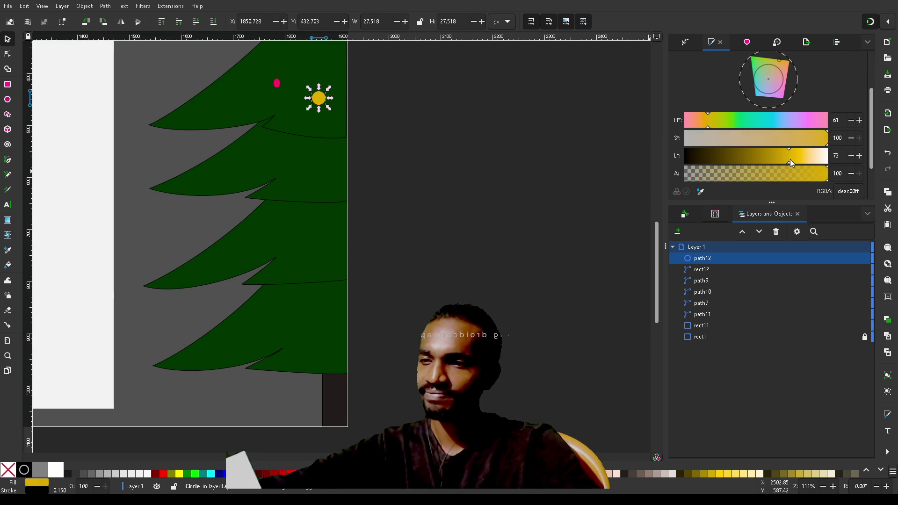
Duplicate the pink ornament, move the copy left and down, and colour it near-white
left_click(277, 84)
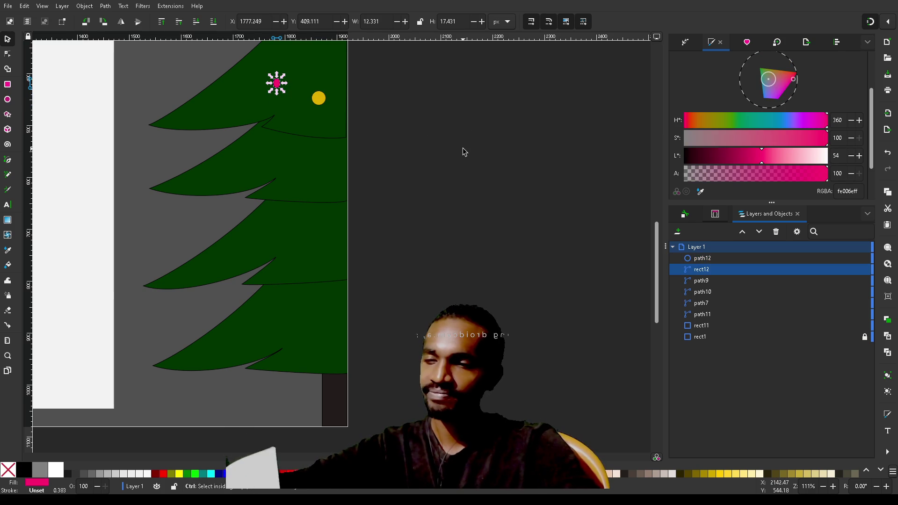
key("ctrl+d")
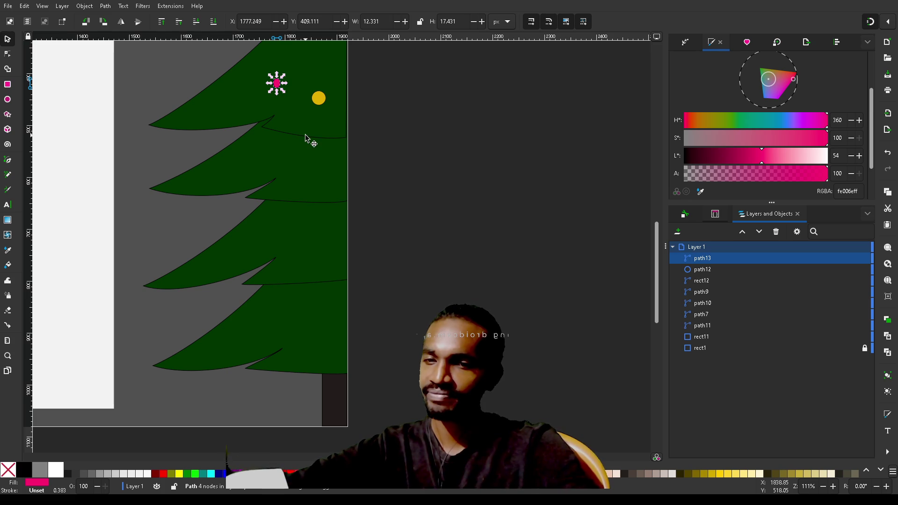
left_click_drag(282, 88, 235, 107)
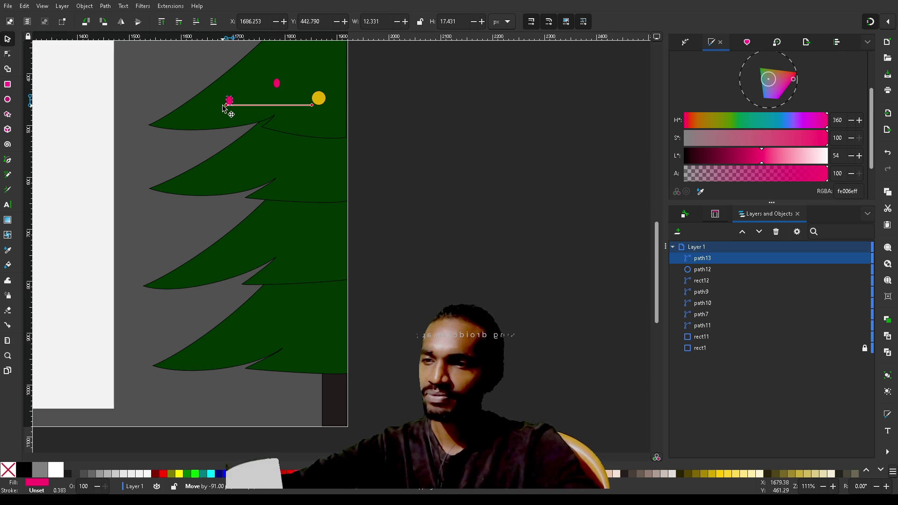
left_click(133, 475)
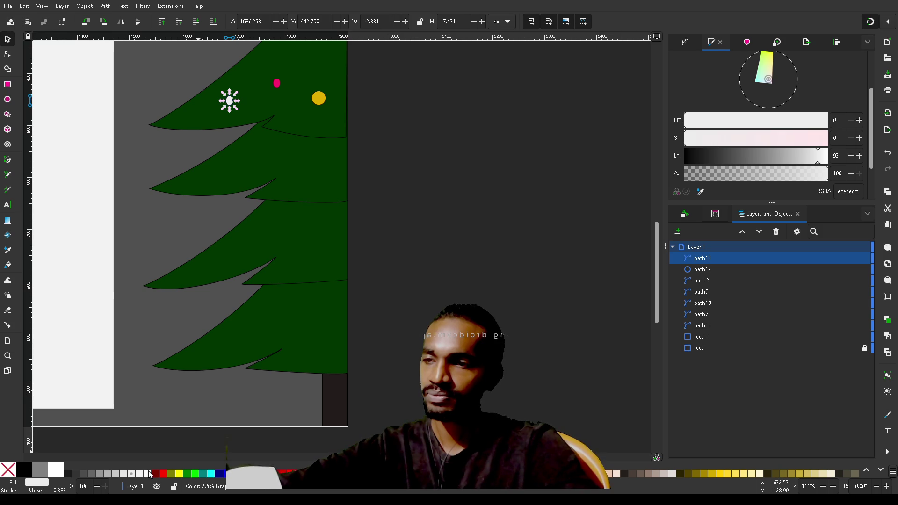
left_click(148, 474)
left_click(524, 218)
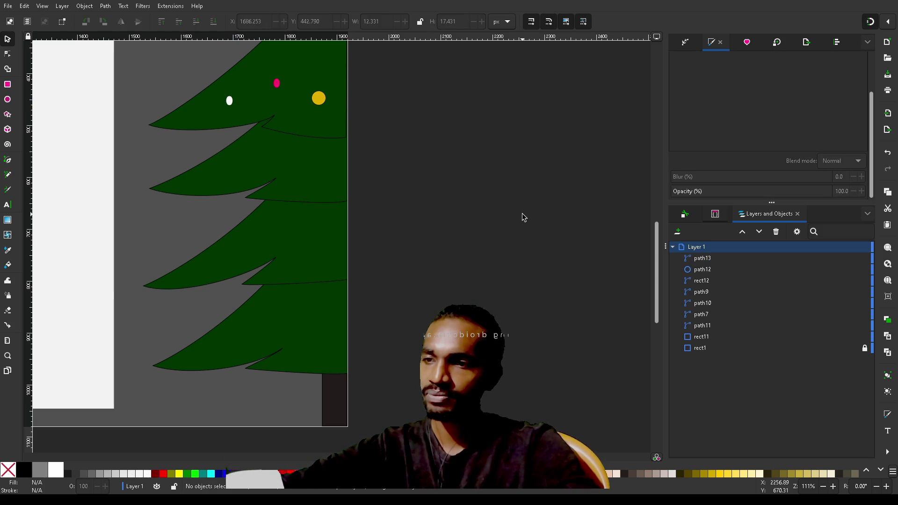
left_click(230, 102)
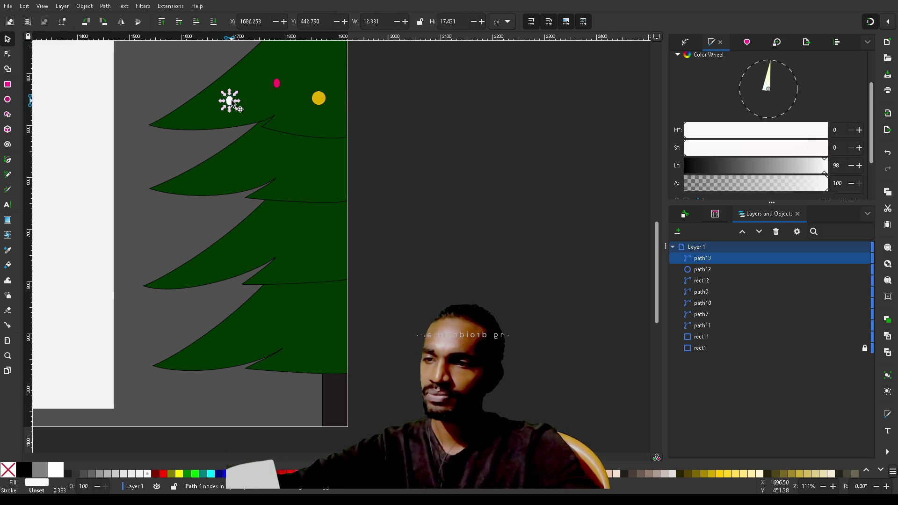
Duplicate the white ornament onto the right-hand branch and colour the copy yellow
key("ctrl+d")
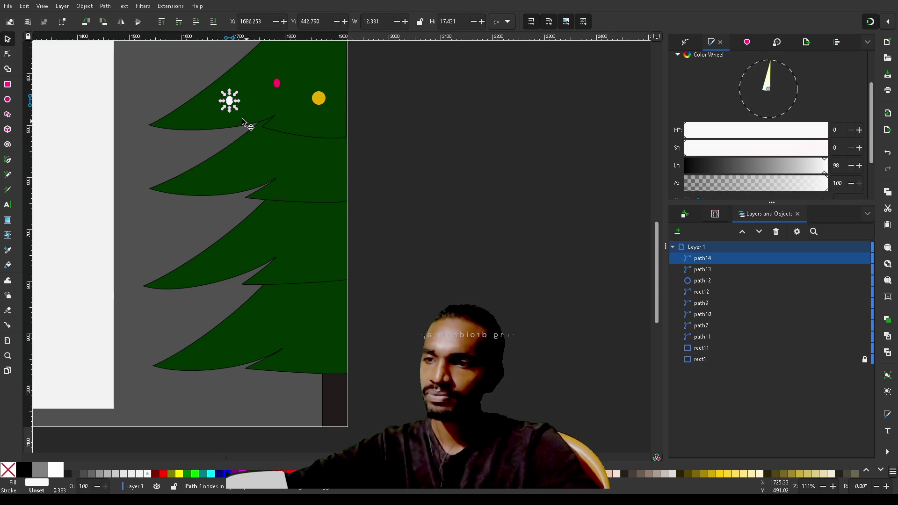
left_click_drag(230, 103, 327, 177)
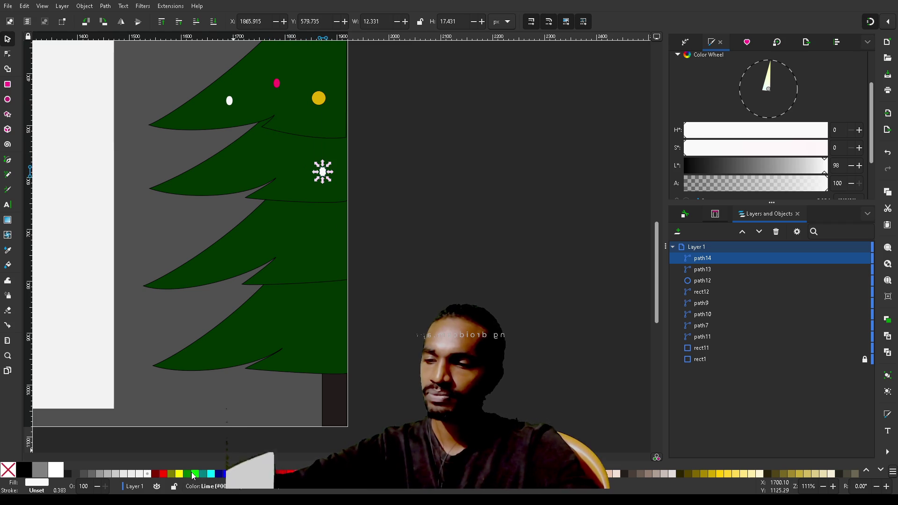
left_click(181, 474)
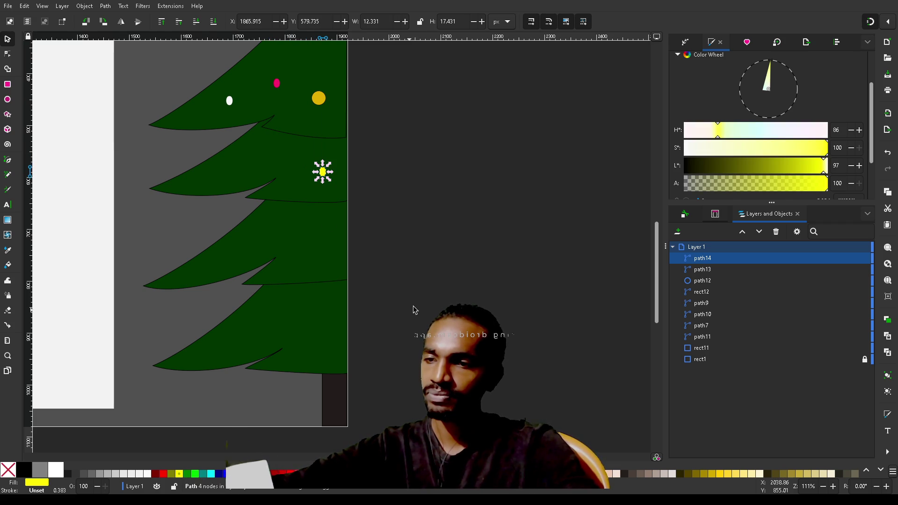
left_click(361, 227)
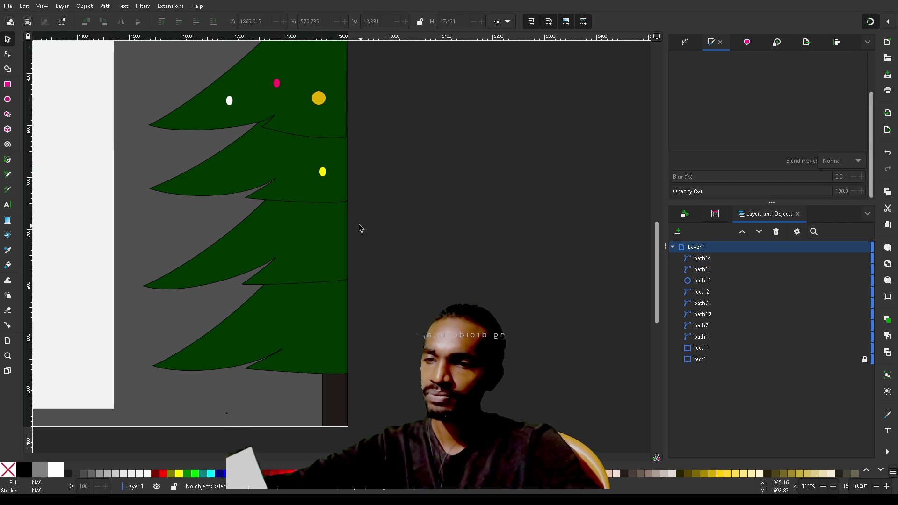
Copy the yellow ornament up-left onto the tree and recolour that copy blue
left_click(323, 173)
key("ctrl+d")
left_click_drag(323, 173, 268, 155)
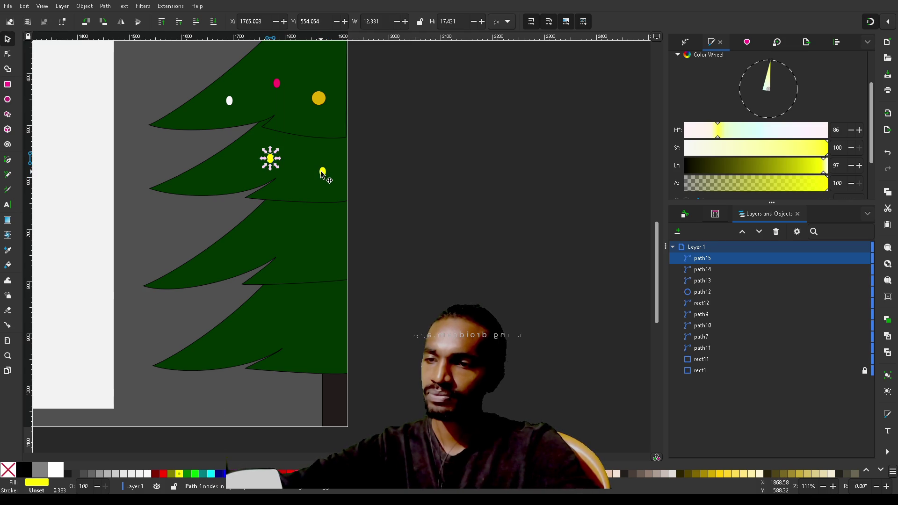
left_click_drag(322, 173, 332, 175)
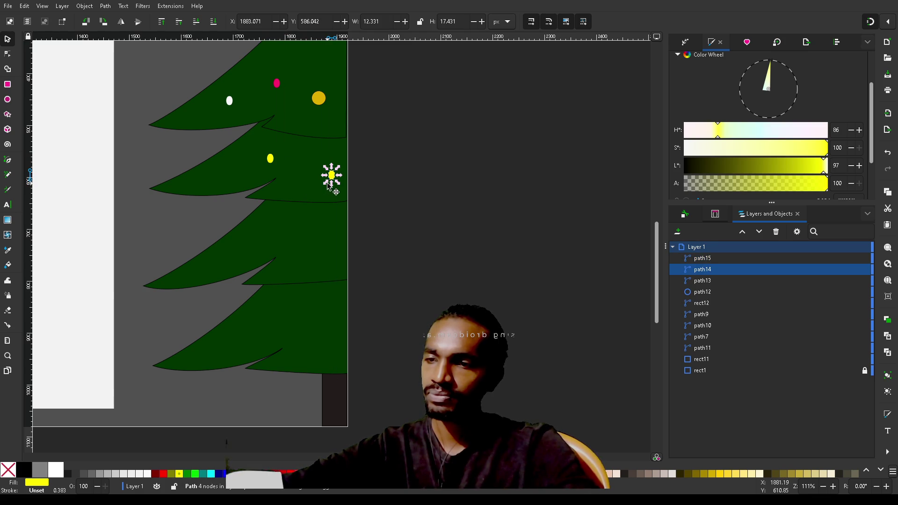
left_click(269, 160)
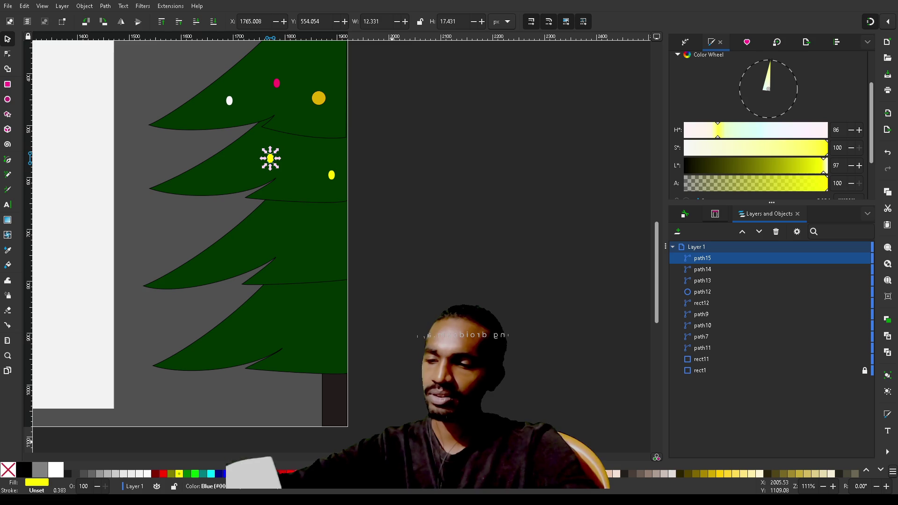
left_click(219, 474)
key("Escape")
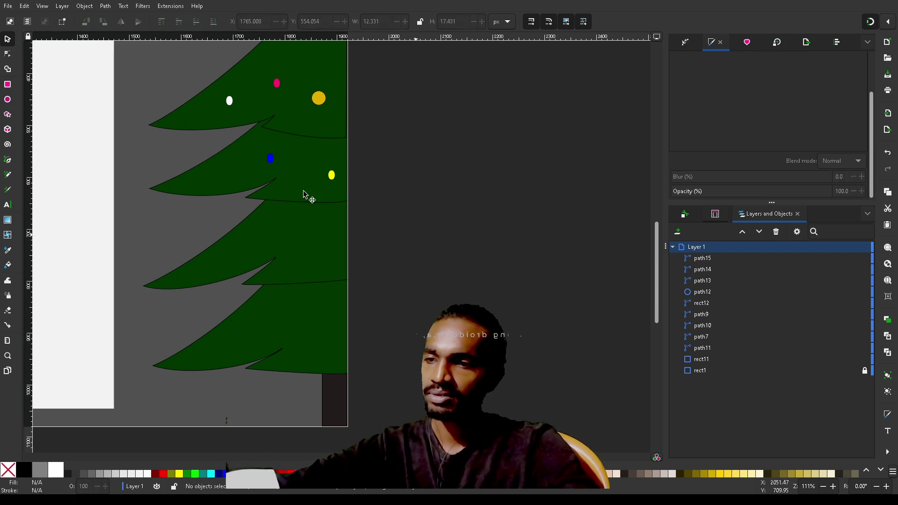
Copy the blue ornament down to the next branch and make it lime green
left_click(271, 163)
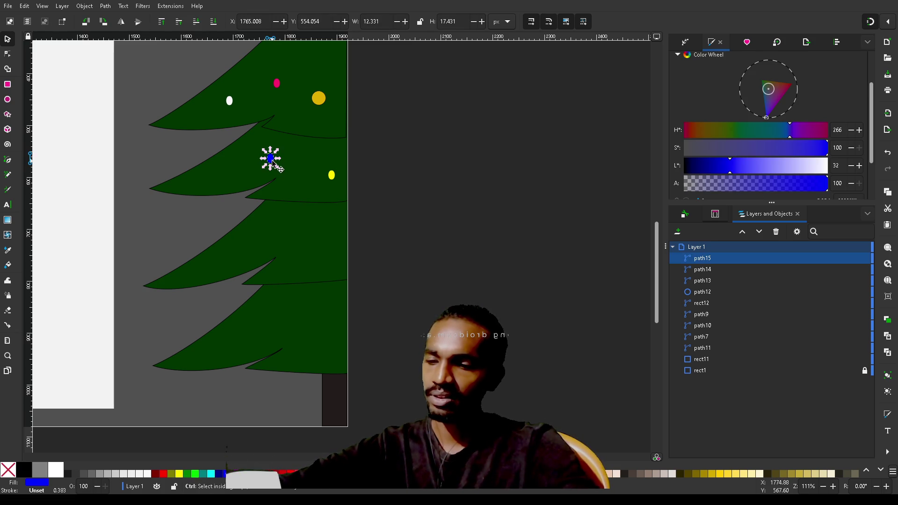
key("ctrl+d")
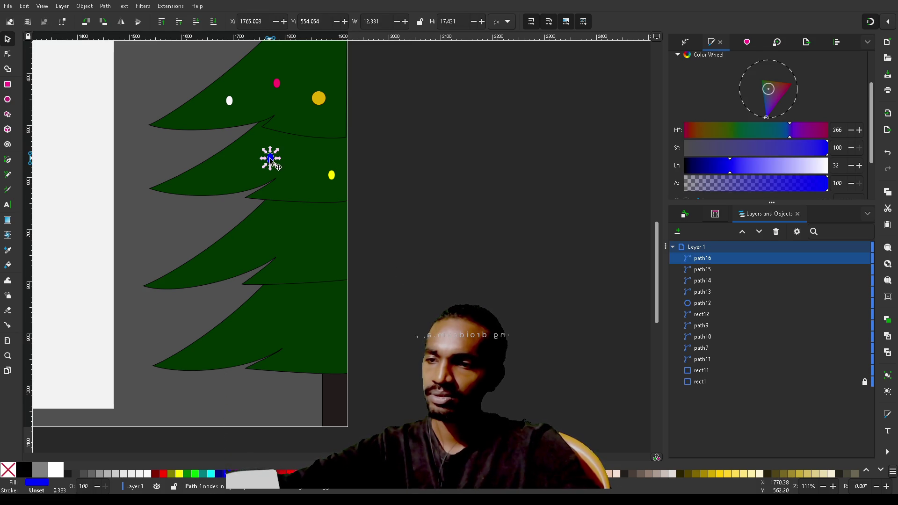
mouse_move(273, 162)
left_mouse_down()
mouse_move(246, 177)
mouse_move(276, 230)
left_mouse_up()
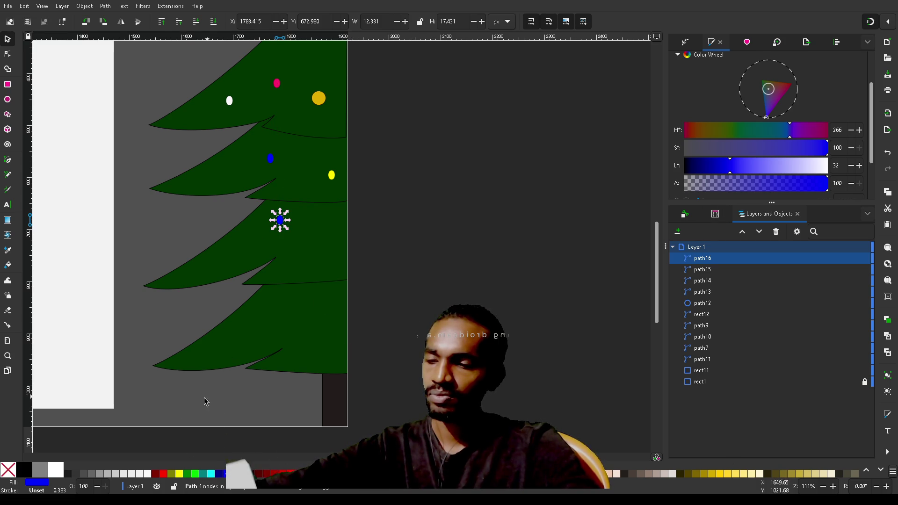
left_click(197, 475)
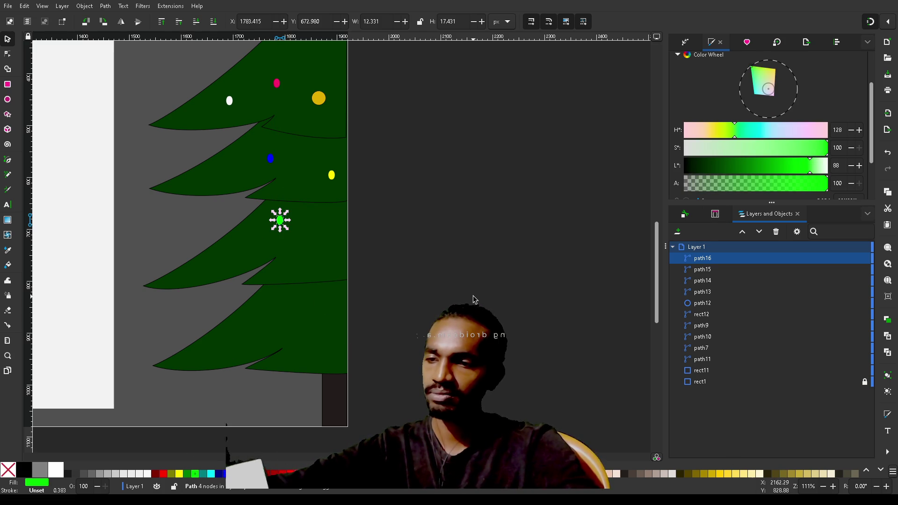
key("Escape")
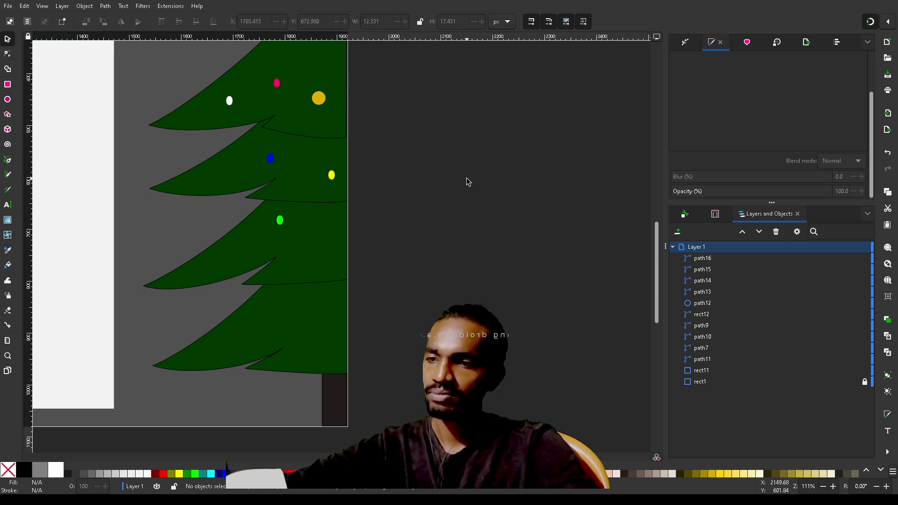
Change the pink ornament's colour to red
scroll(468, 181, "up", 5)
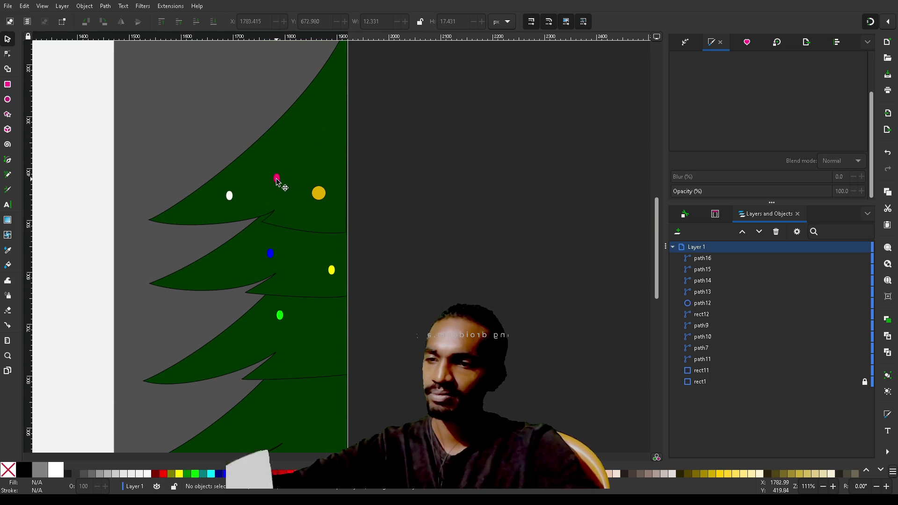
left_click(277, 178)
left_click(163, 473)
left_click(444, 156)
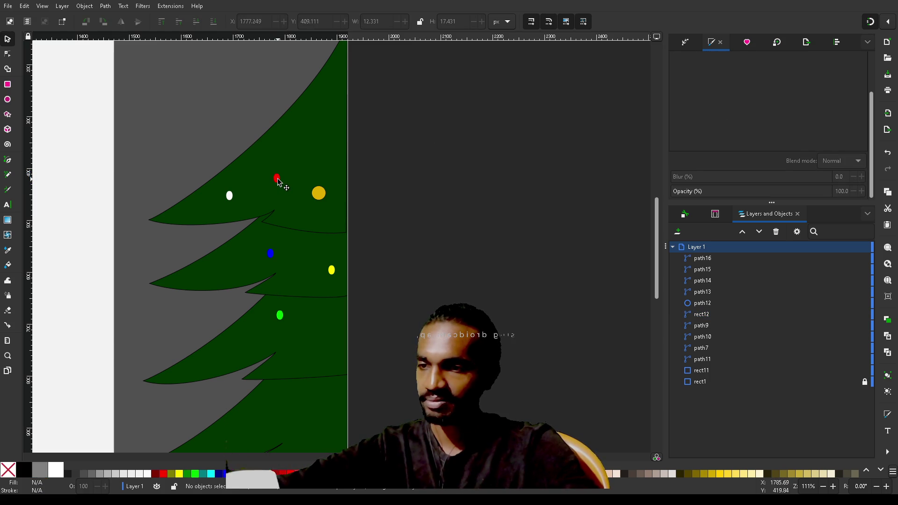
Duplicate the red ornament onto the lower-left branch
left_click(278, 181)
left_click(277, 181)
key("ctrl+d")
mouse_move(277, 179)
left_mouse_down()
mouse_move(347, 144)
mouse_move(318, 316)
mouse_move(333, 333)
mouse_move(230, 362)
left_mouse_up()
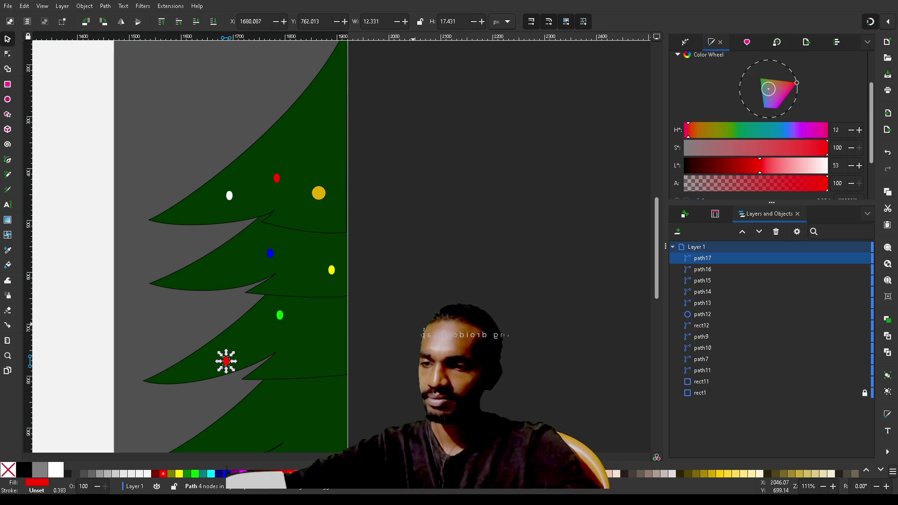
scroll(493, 278, "down", 5)
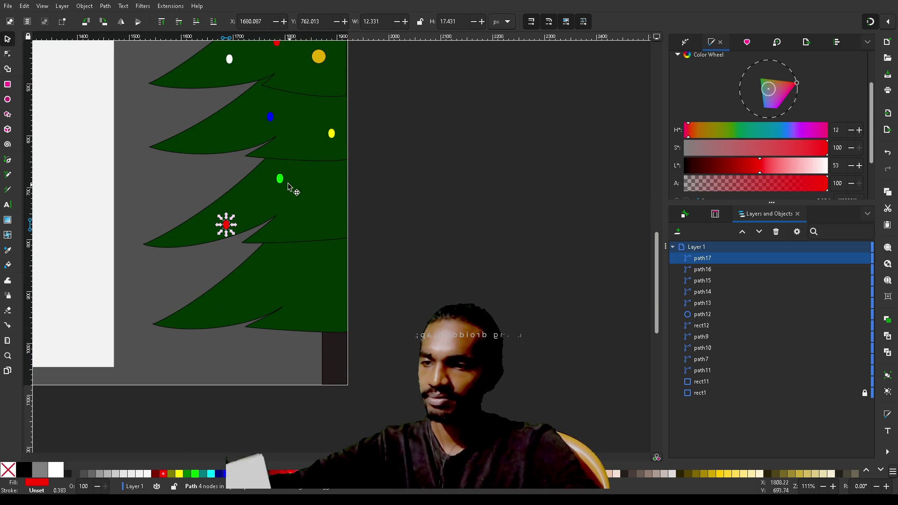
scroll(383, 216, "up", 4)
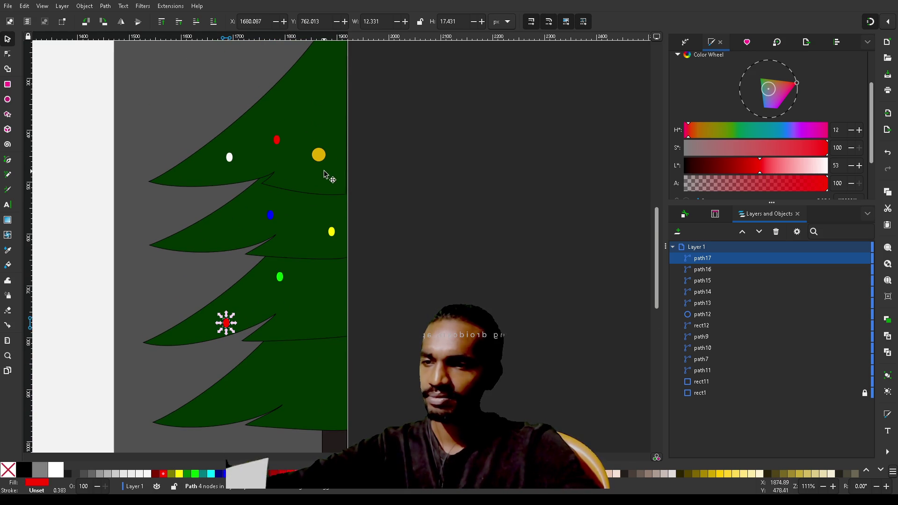
Add three white ornament copies on the middle, lower-right and bottom-left branches
left_click(230, 158)
key("ctrl+d")
mouse_move(230, 159)
left_mouse_down()
mouse_move(311, 250)
mouse_move(302, 255)
left_mouse_up()
left_click(300, 250)
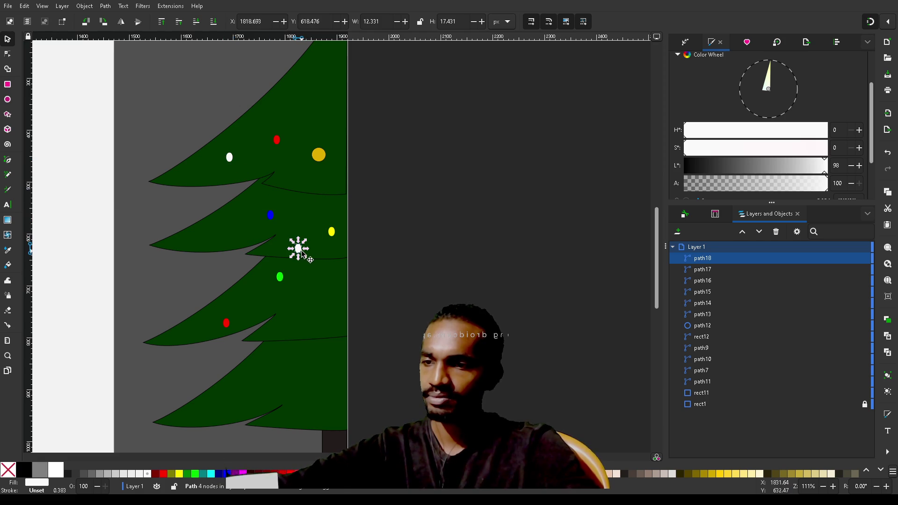
left_click(230, 158)
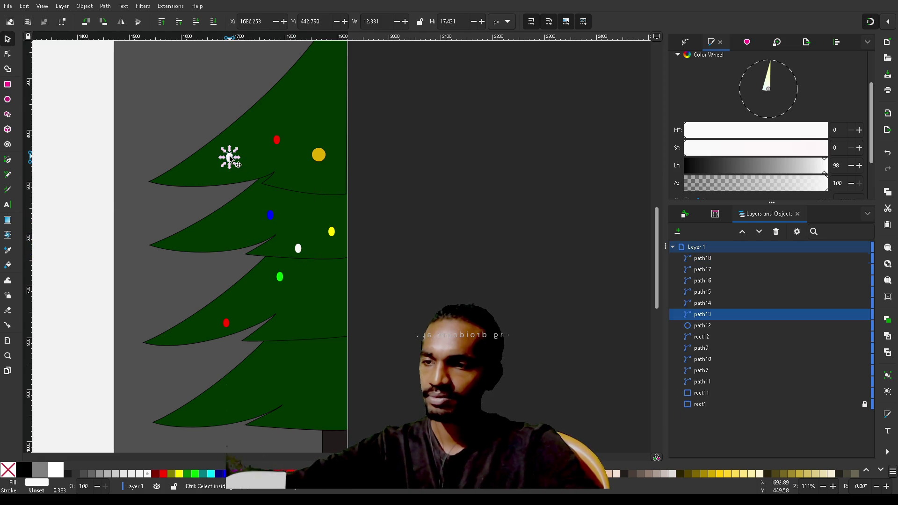
key("ctrl+d")
mouse_move(230, 158)
left_mouse_down()
mouse_move(321, 316)
mouse_move(312, 324)
left_mouse_up()
left_click(312, 321)
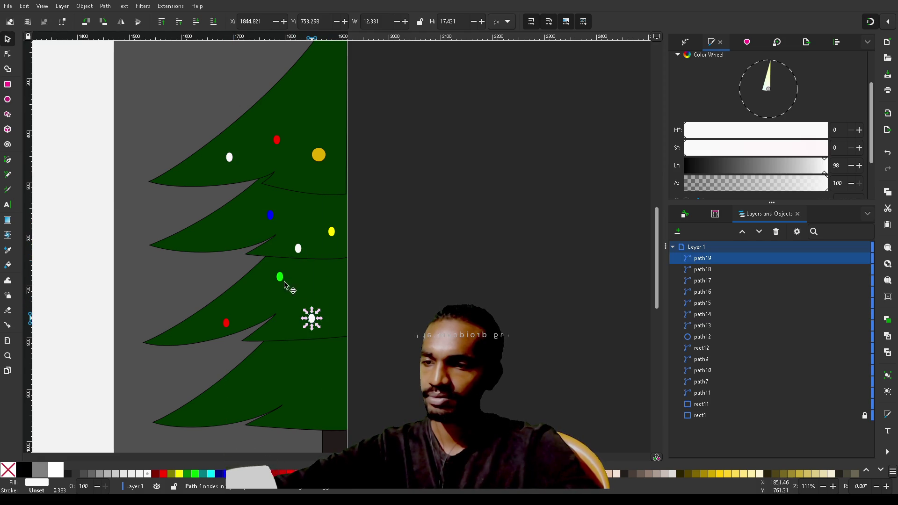
key("ctrl+d")
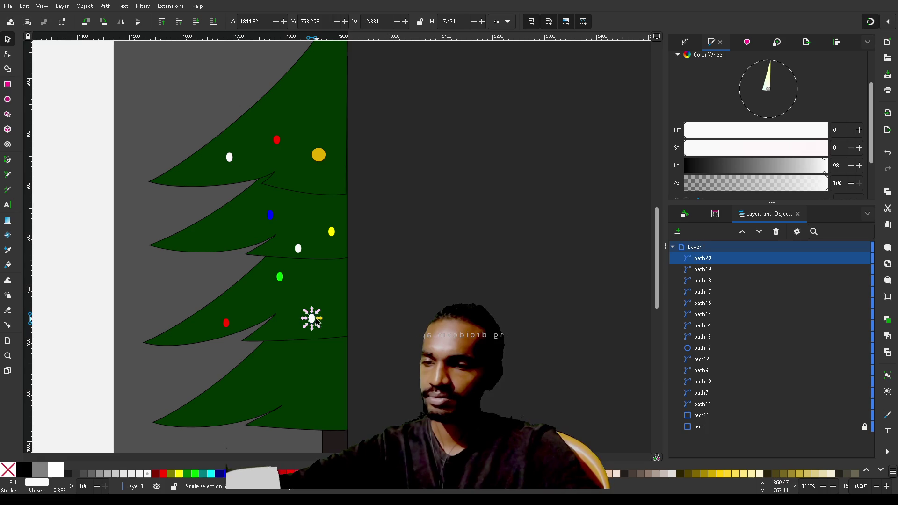
left_click_drag(312, 321, 252, 394)
left_click_drag(244, 398, 244, 399)
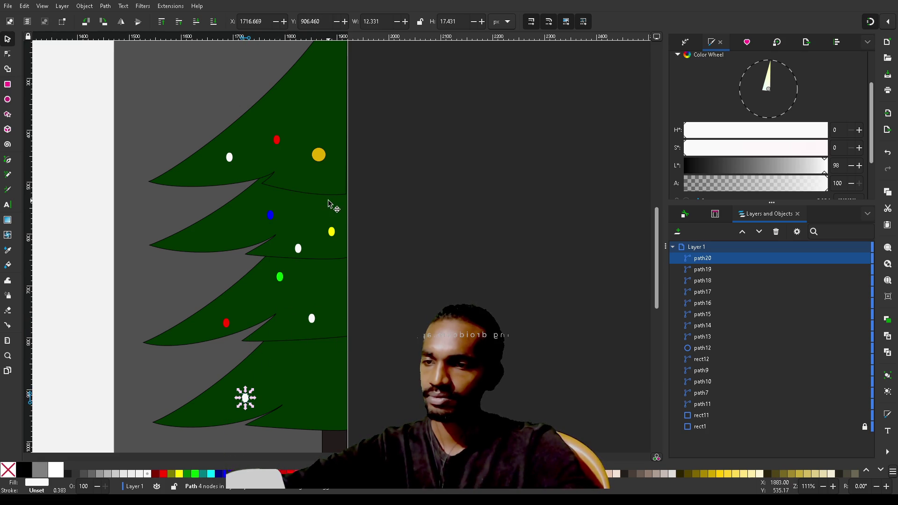
Select the blue, yellow and green ornaments together and hide them
left_click(272, 218)
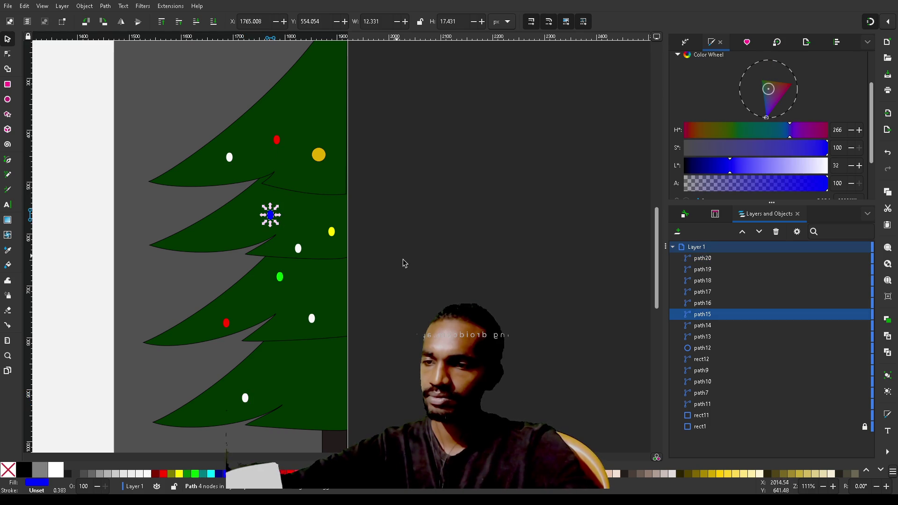
left_click(448, 296)
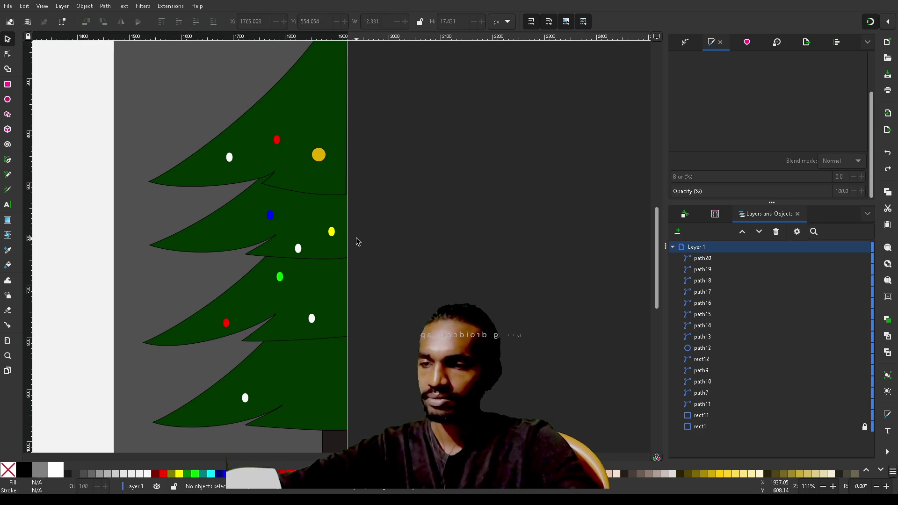
left_click(271, 219)
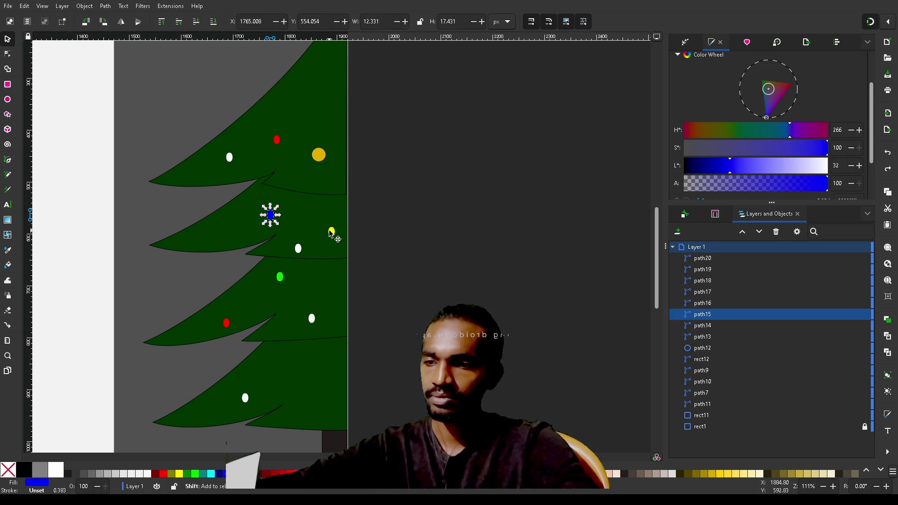
left_click(333, 232, "shift")
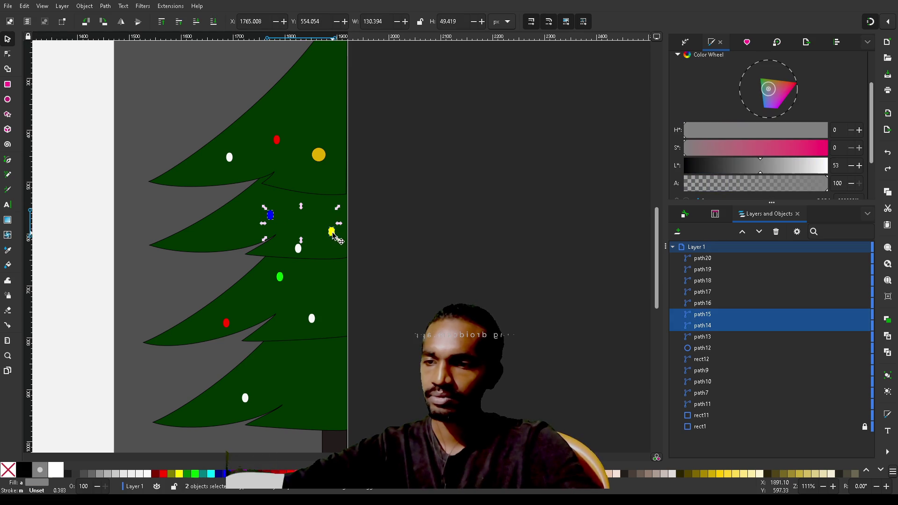
left_click(280, 278, "shift")
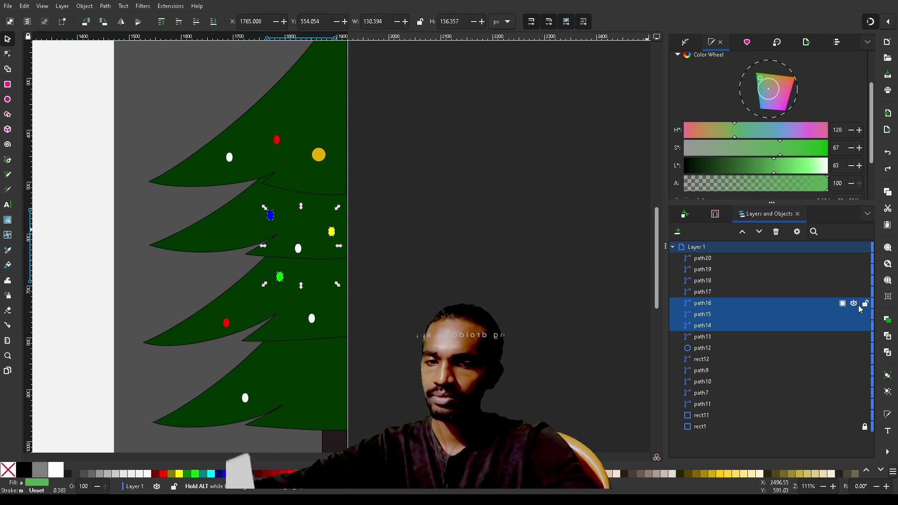
left_click(856, 305)
Add red ornament copies on the bottom branch, lower branches and upper right of the tree
key("ctrl+v")
left_click_drag(309, 323, 311, 428)
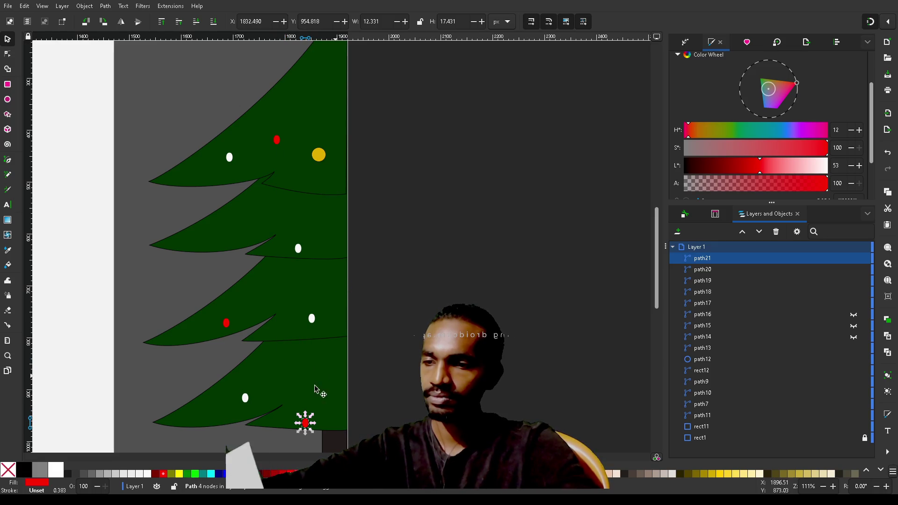
key("ctrl+d")
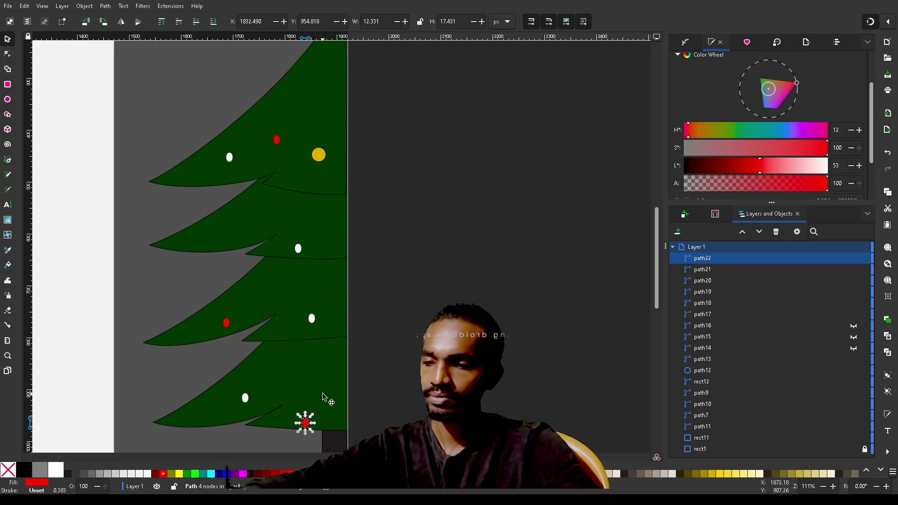
left_click_drag(307, 425, 337, 379)
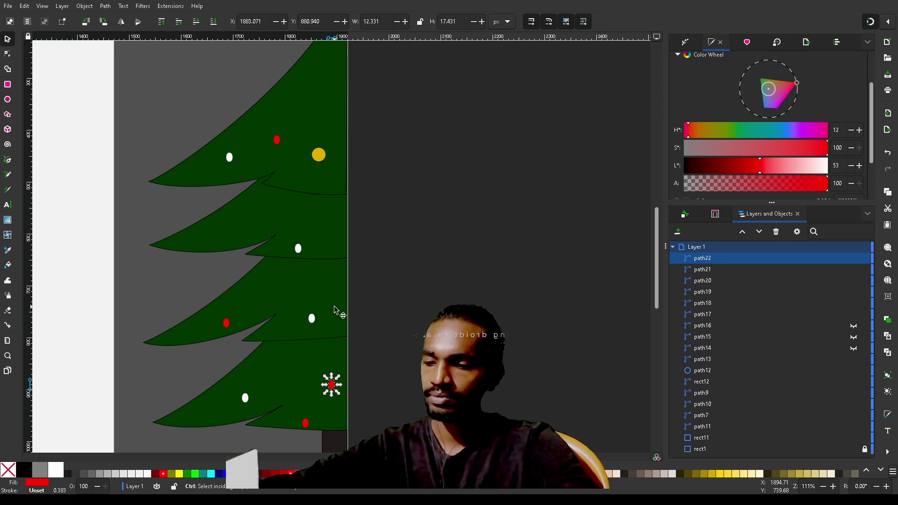
key("ctrl+d")
left_click_drag(332, 384, 293, 332)
key("ctrl+d")
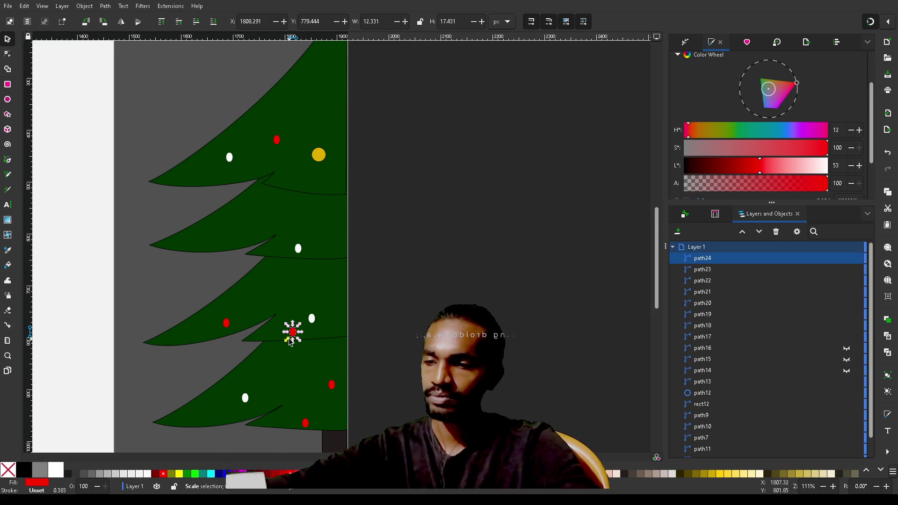
mouse_move(295, 333)
left_mouse_down()
mouse_move(327, 285)
mouse_move(276, 276)
mouse_move(310, 197)
mouse_move(331, 186)
mouse_move(329, 149)
left_mouse_up()
key("ctrl+d")
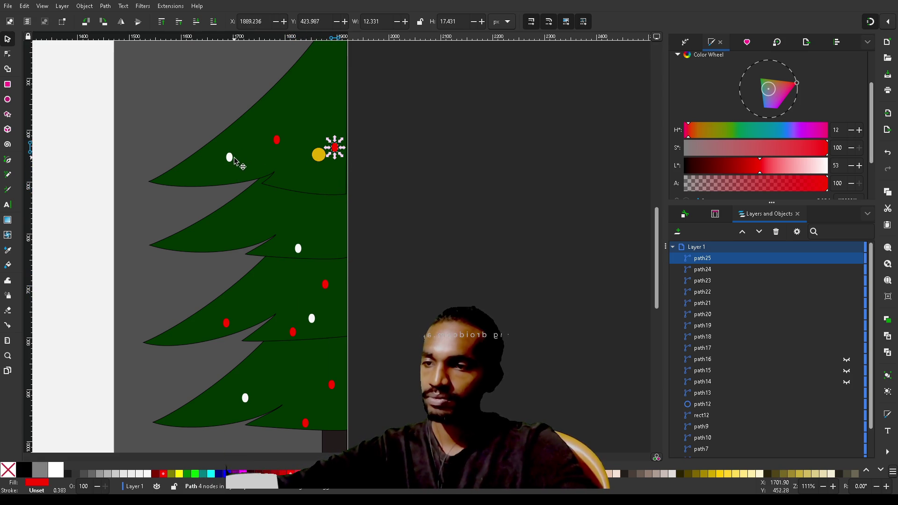
Duplicate the top white ornament onto the second tier and middle branches
left_click(231, 158)
key("ctrl+d")
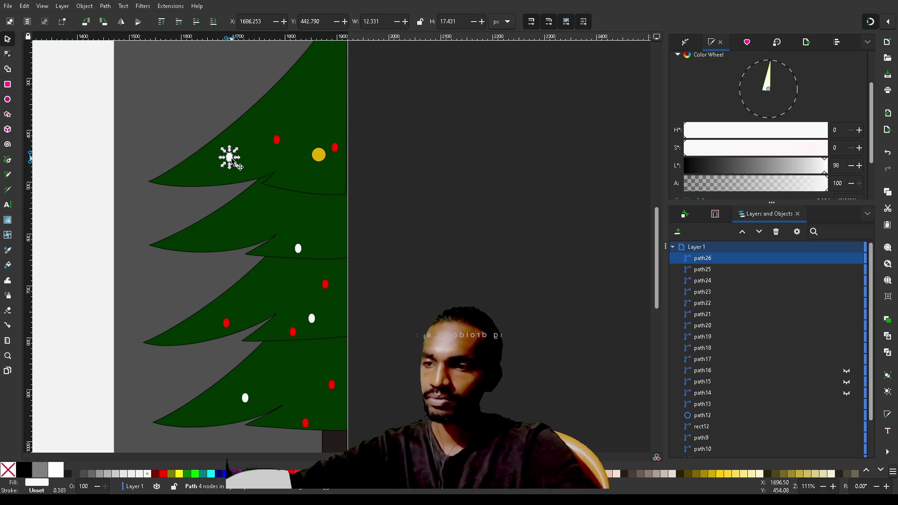
mouse_move(229, 158)
left_mouse_down()
mouse_move(273, 197)
mouse_move(232, 234)
mouse_move(294, 313)
mouse_move(290, 300)
mouse_move(311, 359)
left_mouse_up()
key("ctrl+d")
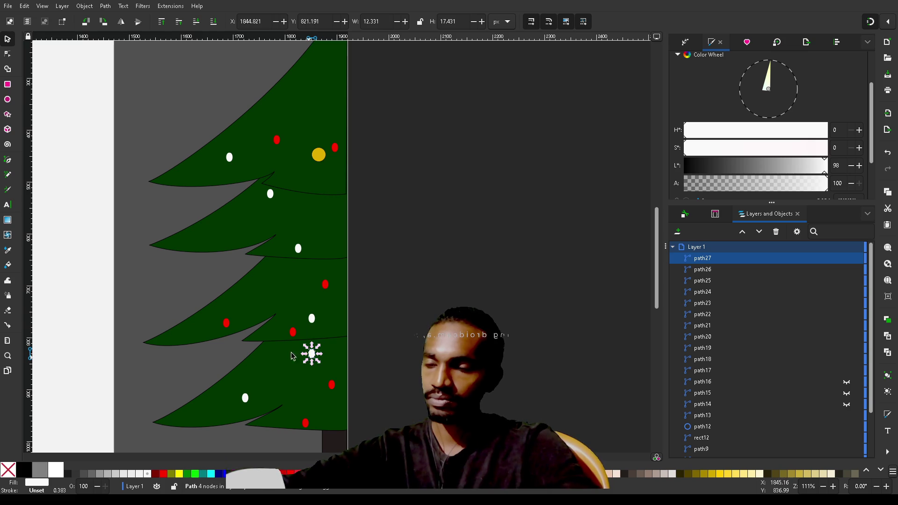
key("ctrl+d")
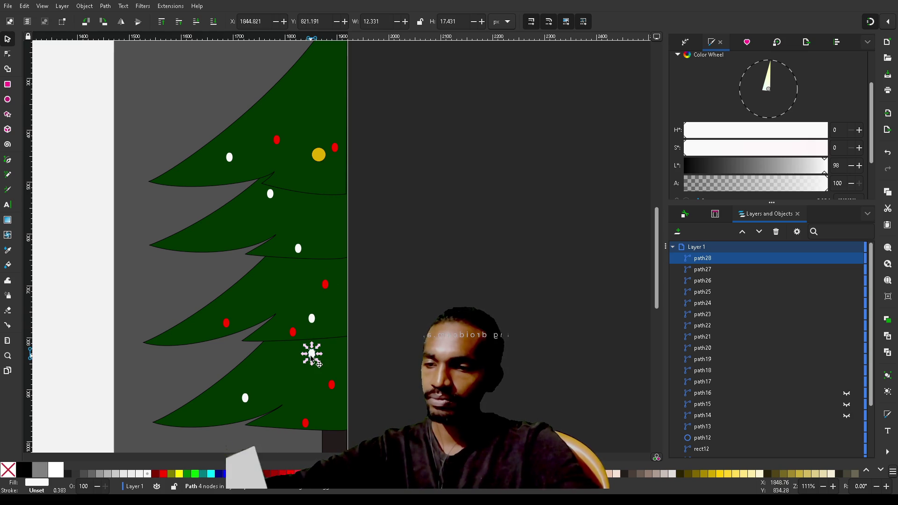
left_click_drag(322, 364, 280, 303)
left_click(424, 228)
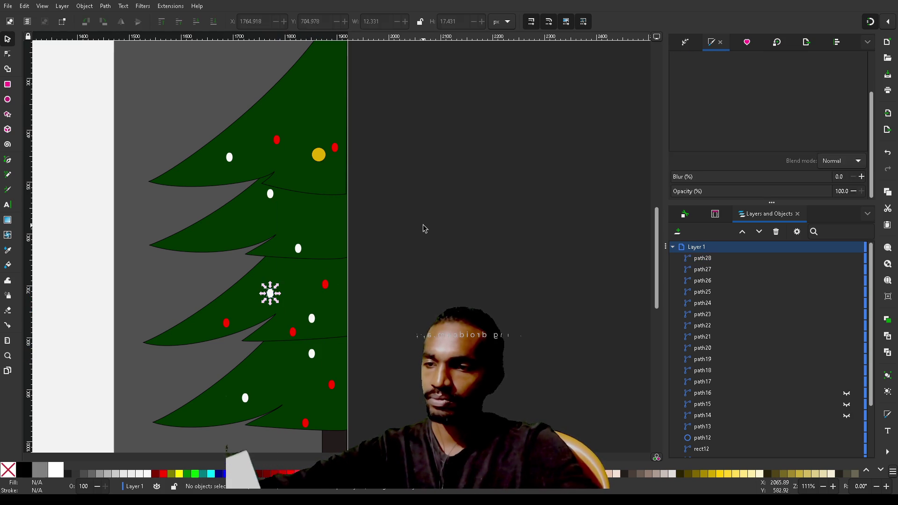
Copy a right-side red ornament onto a left branch and nudge it into place
left_click(326, 287)
key("ctrl+d")
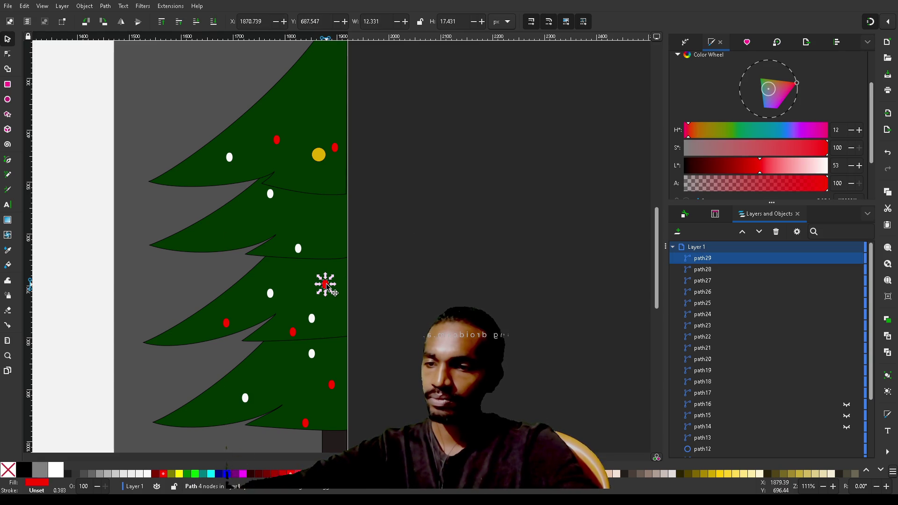
mouse_move(326, 286)
left_mouse_down()
mouse_move(245, 233)
mouse_move(194, 245)
mouse_move(248, 245)
left_mouse_up()
left_click(248, 244)
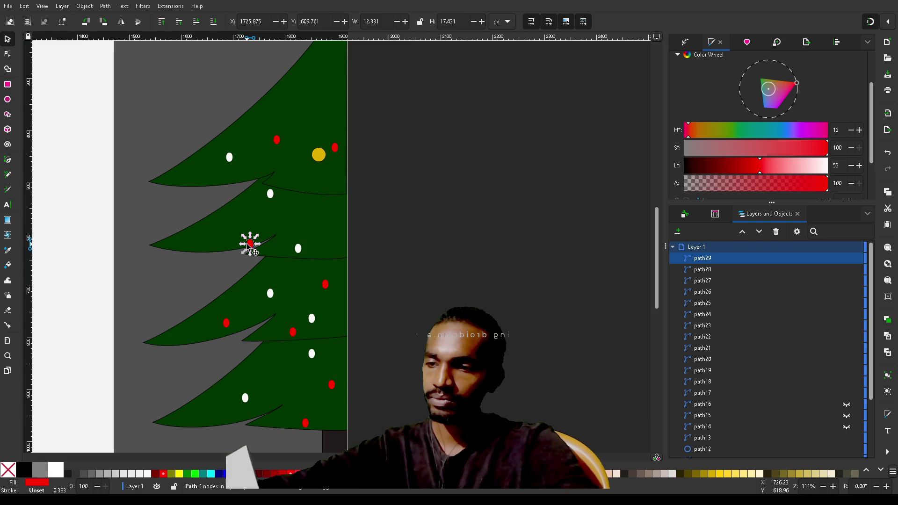
left_click(463, 196)
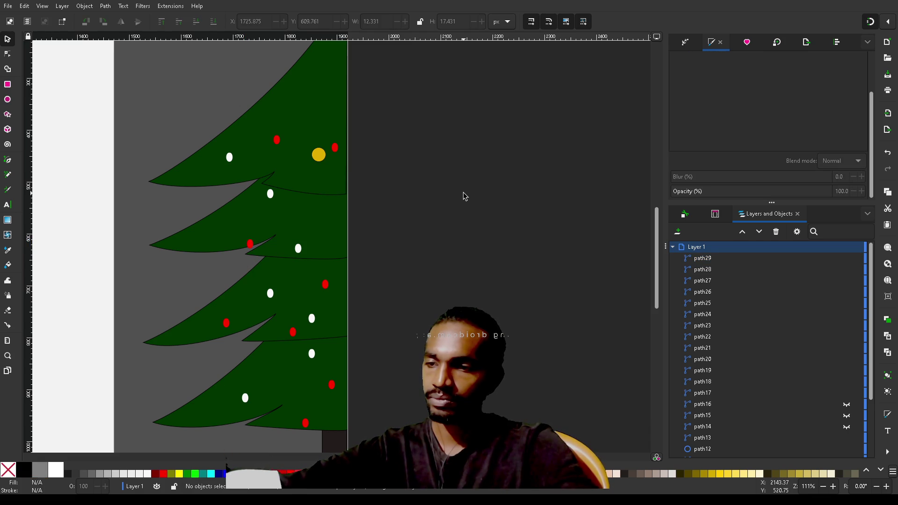
left_click_drag(248, 244, 249, 242)
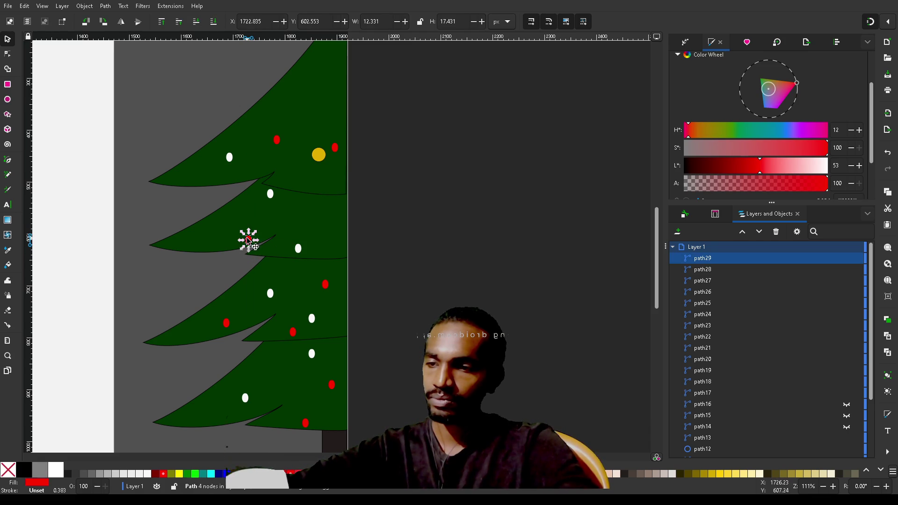
left_click(394, 233)
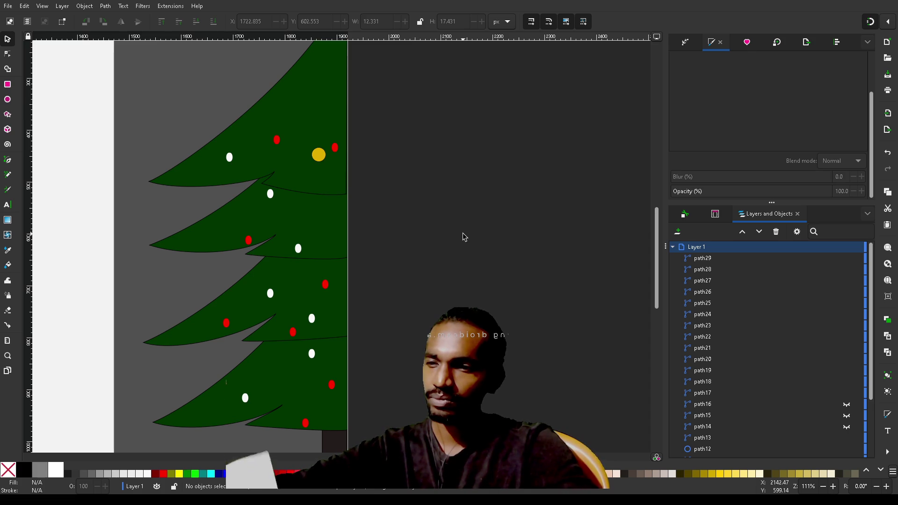
Rearrange ornaments: delete the lower-right red one and move a white one near the treetop
left_click(299, 253)
left_click_drag(299, 253, 334, 220)
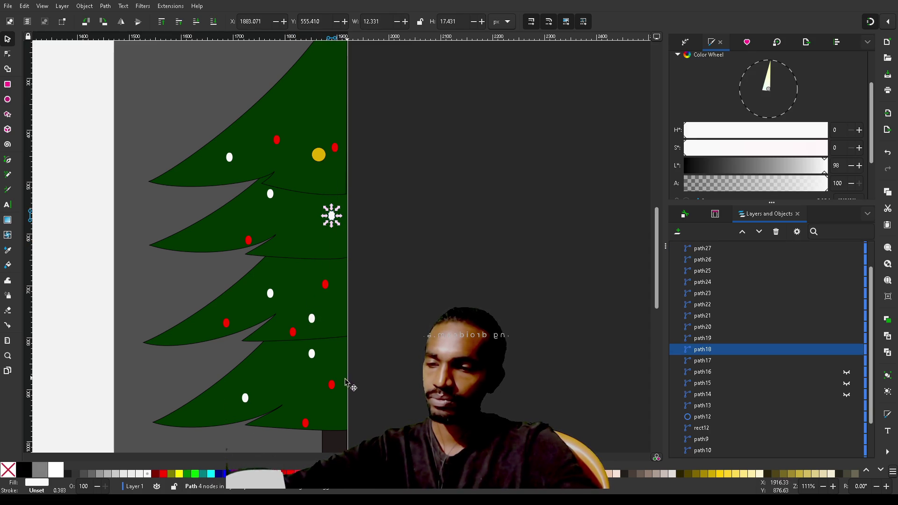
left_click(333, 387)
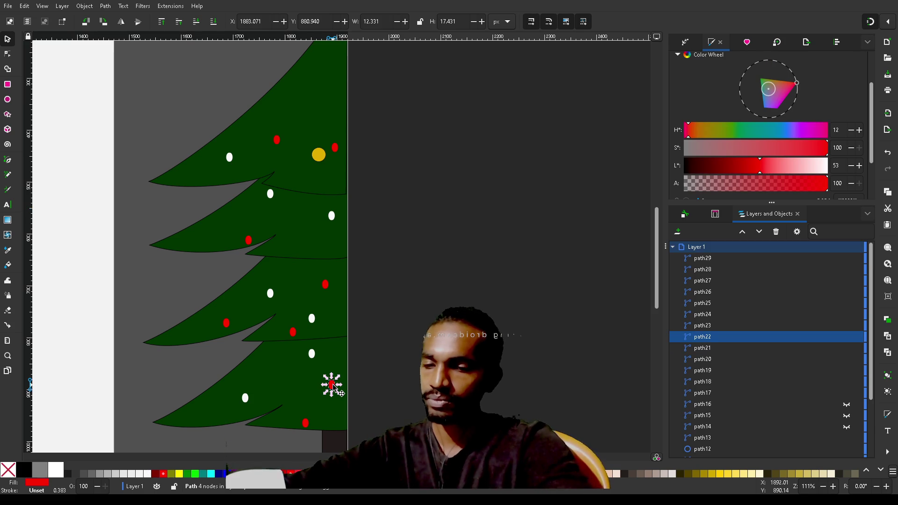
key("Delete")
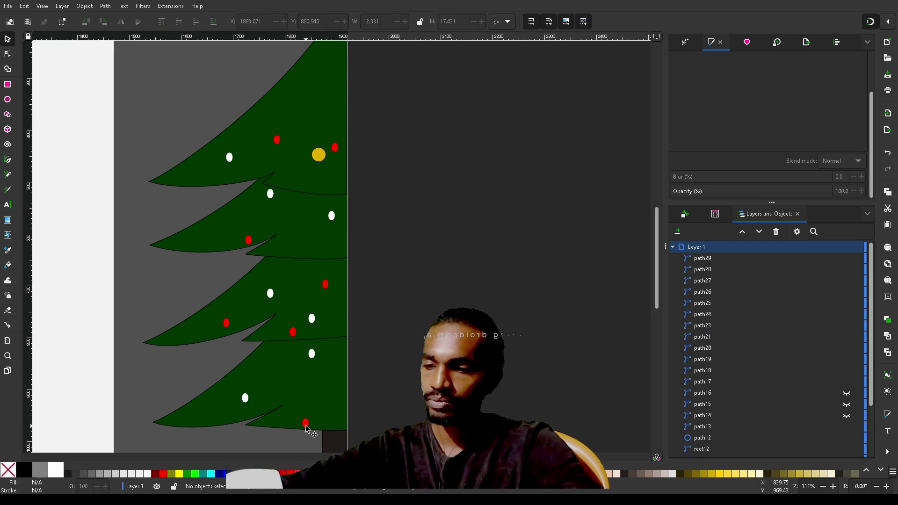
left_click_drag(306, 427, 332, 429)
key("Escape")
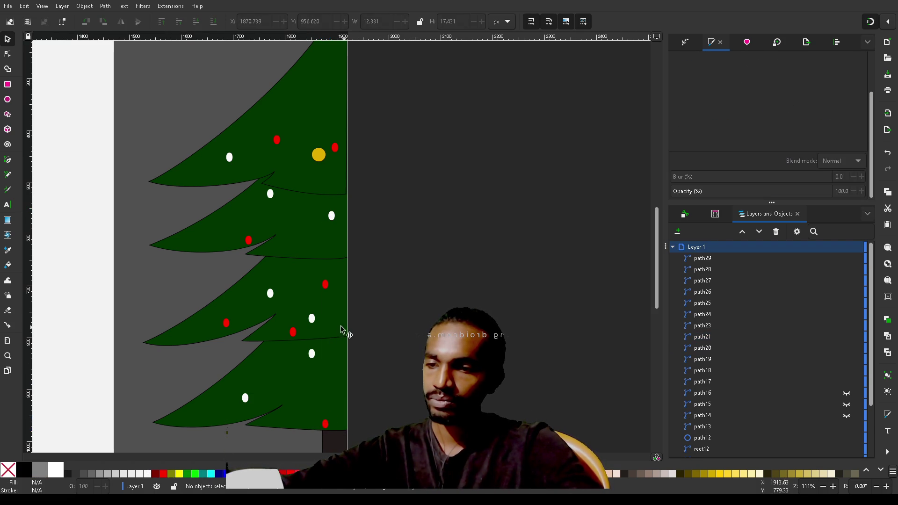
mouse_move(317, 320)
left_mouse_down()
mouse_move(304, 291)
mouse_move(313, 193)
mouse_move(326, 200)
mouse_move(335, 140)
mouse_move(330, 55)
left_mouse_up()
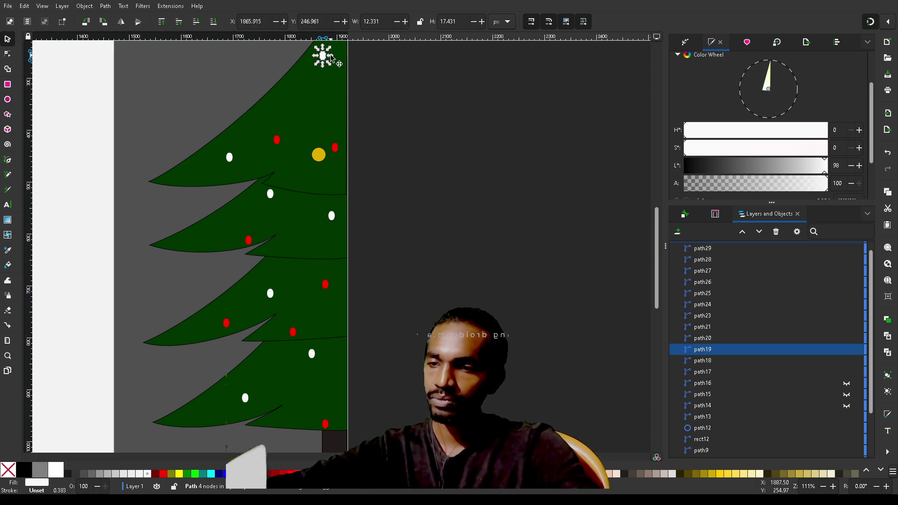
key("Escape")
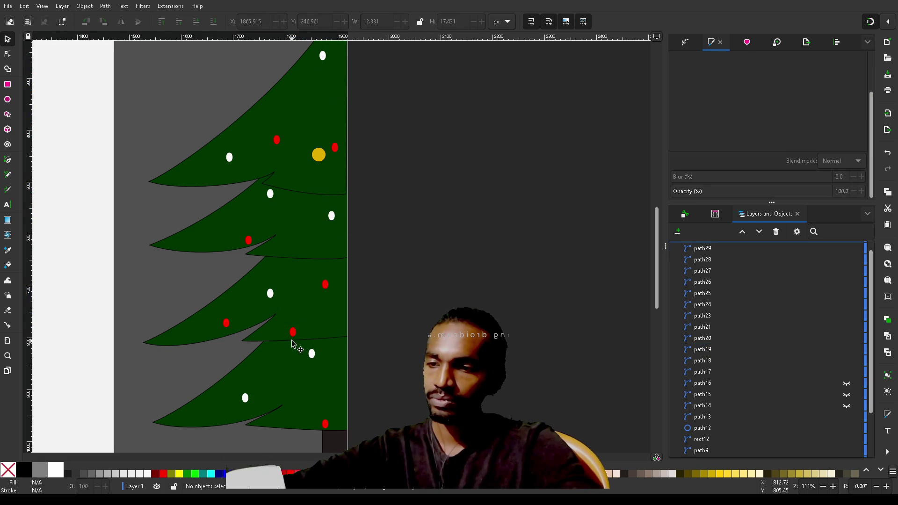
Fine-tune red and white ornament positions and move the gold ornament off the tree
mouse_move(271, 295)
left_mouse_down()
mouse_move(291, 294)
mouse_move(279, 272)
mouse_move(331, 292)
left_mouse_up()
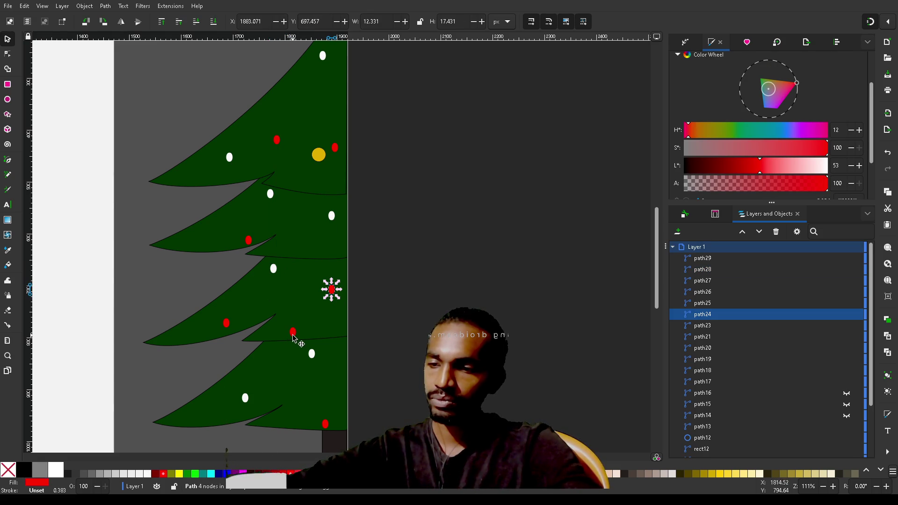
left_click_drag(293, 338, 288, 338)
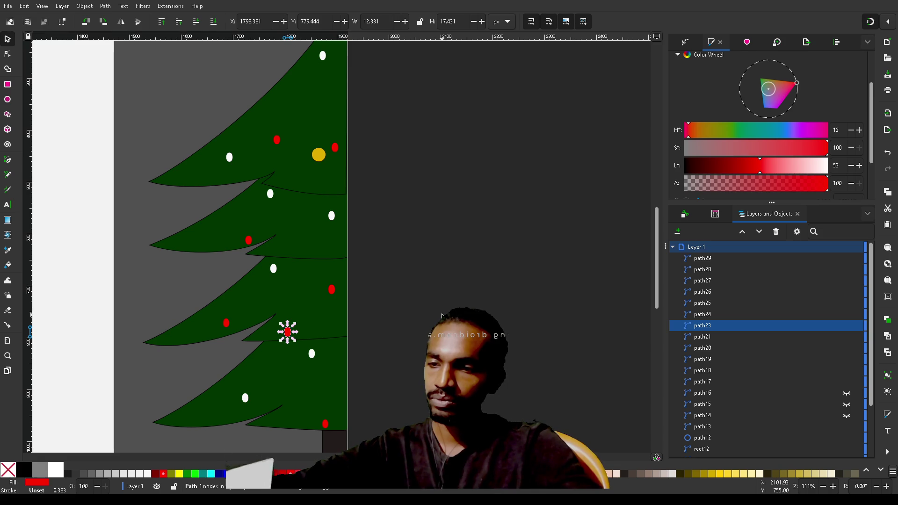
left_click(441, 316)
scroll(442, 316, "up", 4)
scroll(442, 316, "up", 1)
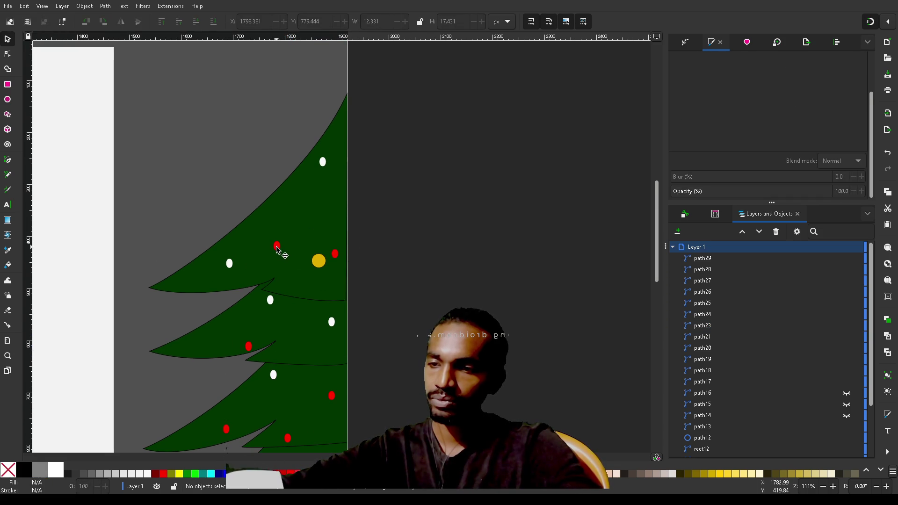
left_click_drag(285, 241, 300, 228)
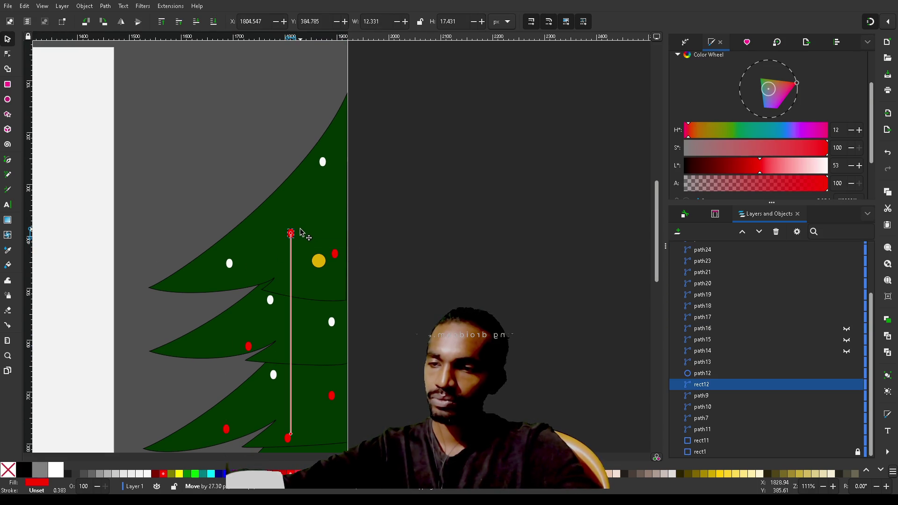
left_click(491, 184)
scroll(417, 264, "down", 10)
scroll(417, 265, "up", 2)
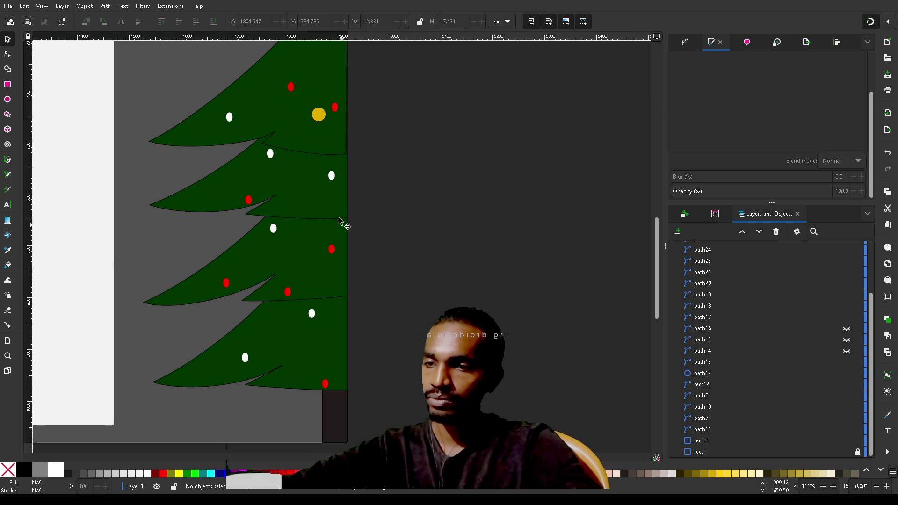
left_click_drag(321, 119, 485, 161)
Return the gold circle to the upper branch and scale it to 42.977 px square
scroll(488, 271, "left", 5)
scroll(488, 272, "up", 7)
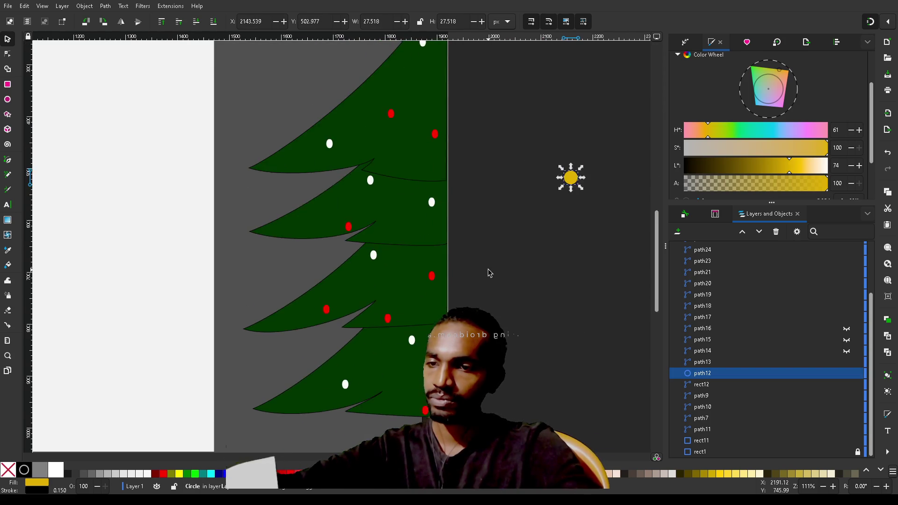
scroll(488, 272, "down", 3)
mouse_move(575, 236)
left_mouse_down()
mouse_move(402, 208)
mouse_move(410, 236)
mouse_move(400, 227)
mouse_move(422, 213)
left_mouse_up()
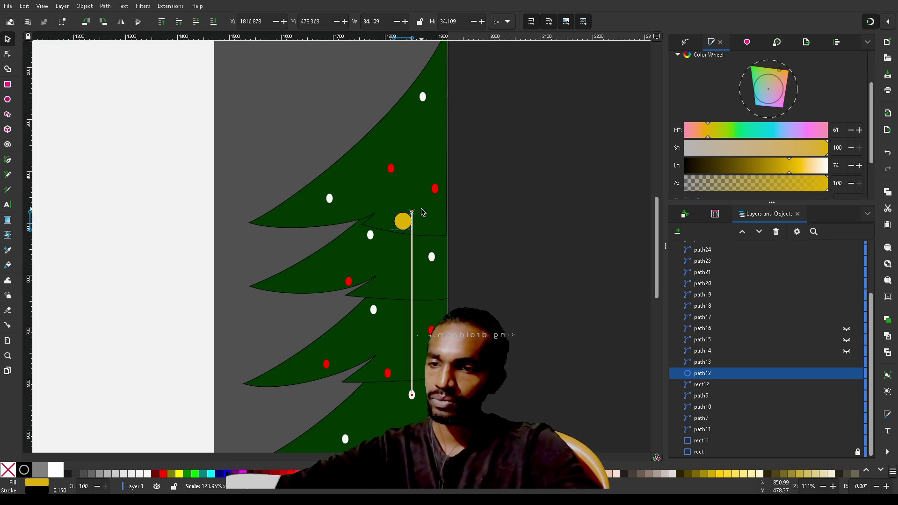
left_click_drag(422, 213, 426, 209)
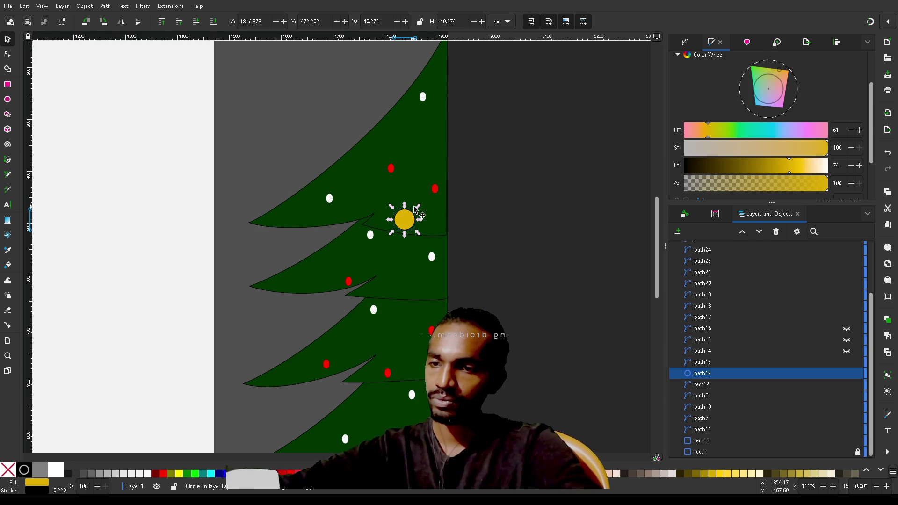
left_click_drag(418, 207, 425, 209)
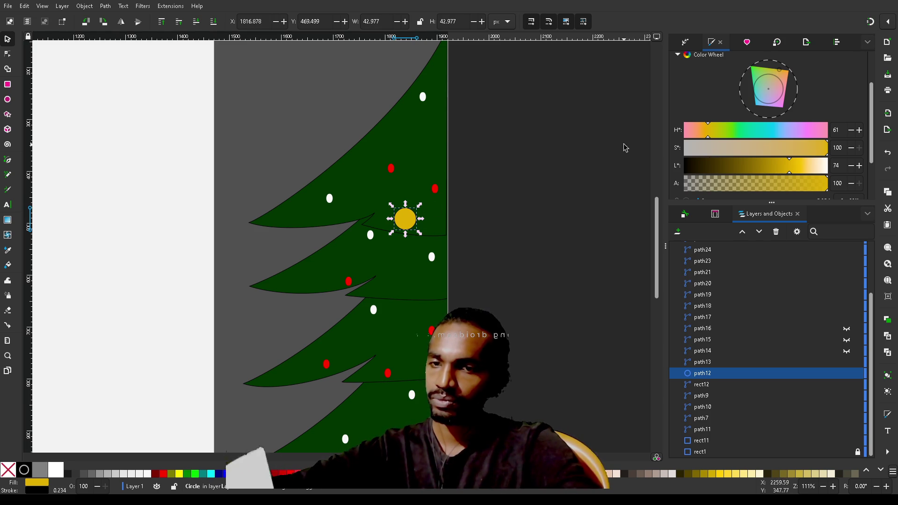
scroll(712, 94, "up", 3)
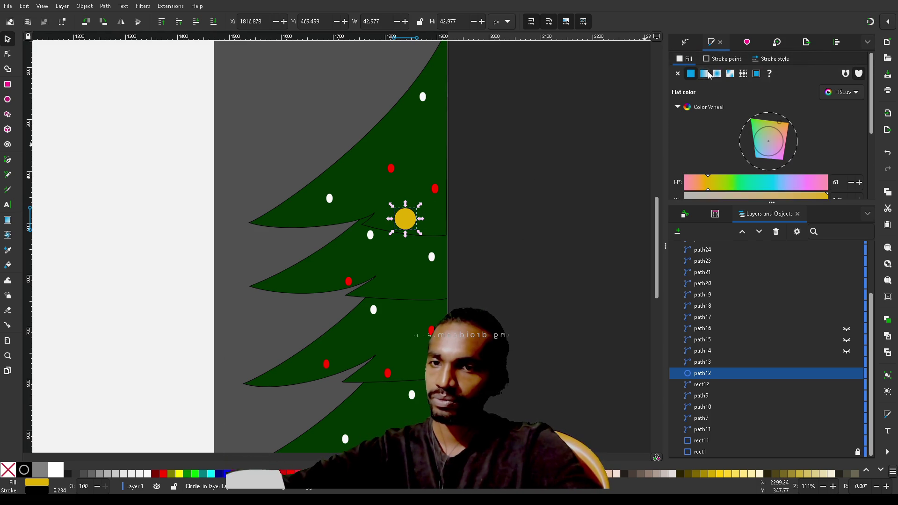
Give the gold ornament a linear gradient ending in an opaque, pale near-white stop
left_click(705, 74)
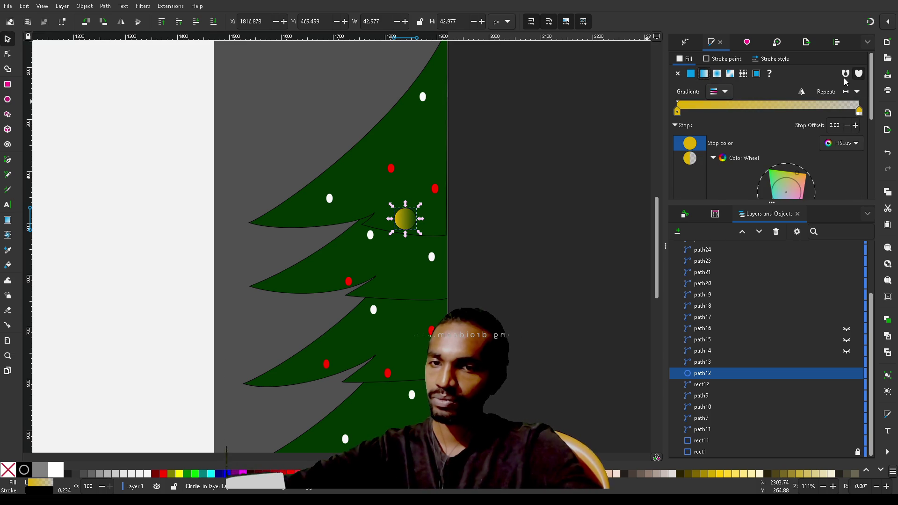
left_click(691, 158)
scroll(694, 159, "down", 3)
mouse_move(803, 184)
left_mouse_down()
mouse_move(854, 190)
mouse_move(790, 188)
mouse_move(664, 208)
mouse_move(843, 211)
mouse_move(789, 189)
left_mouse_up()
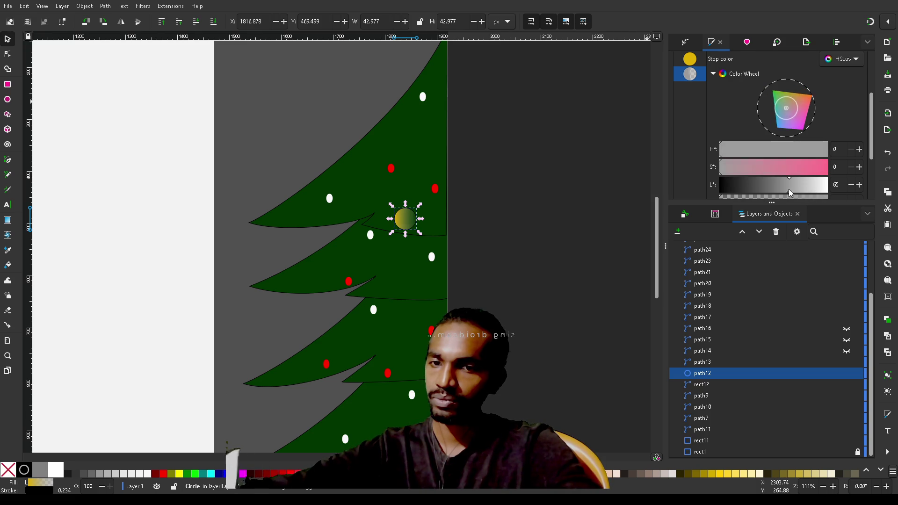
key("Escape")
left_click(415, 223)
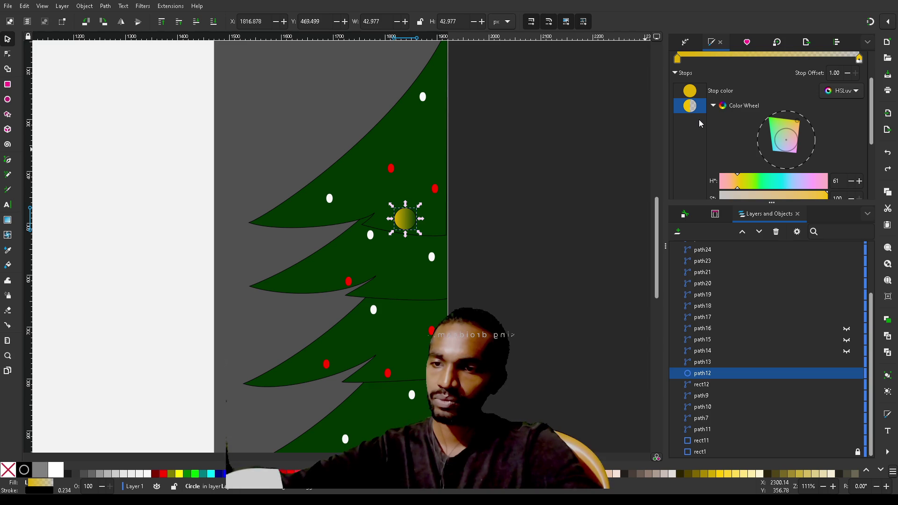
scroll(739, 137, "down", 3)
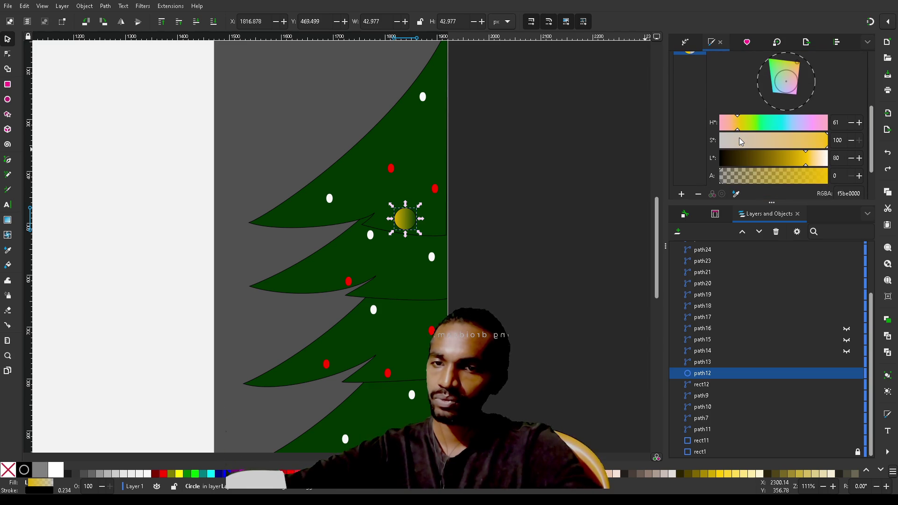
left_click_drag(765, 175, 845, 180)
left_click_drag(780, 158, 822, 160)
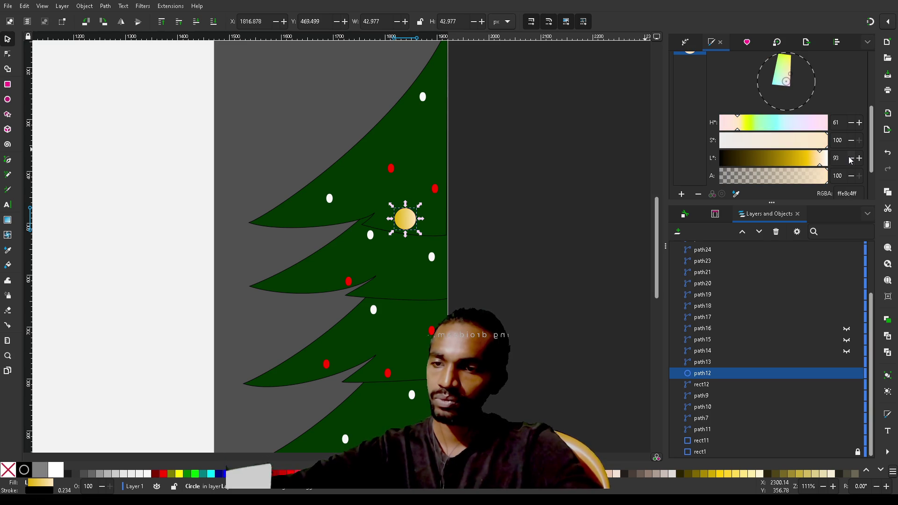
left_click(567, 129)
Drag the yellow gradient stop right to offset 0.70
scroll(551, 202, "up", 2)
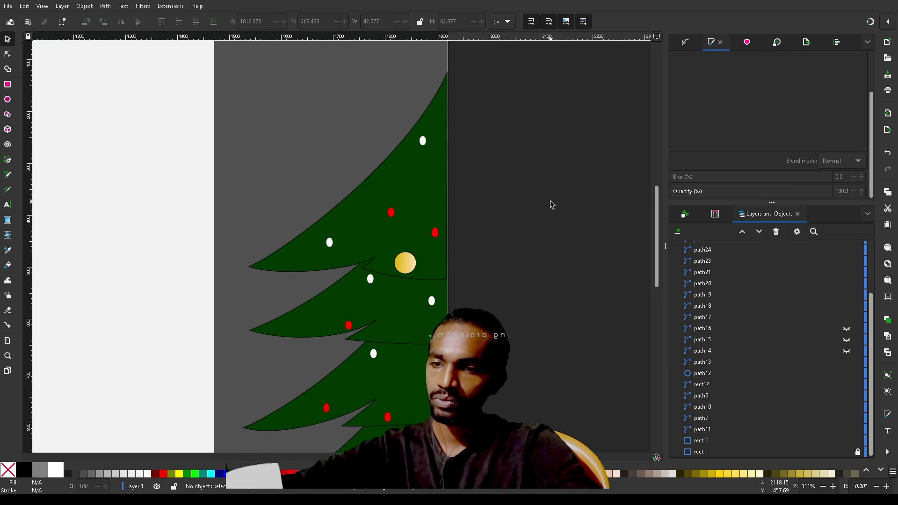
left_click(404, 267)
scroll(698, 132, "up", 2)
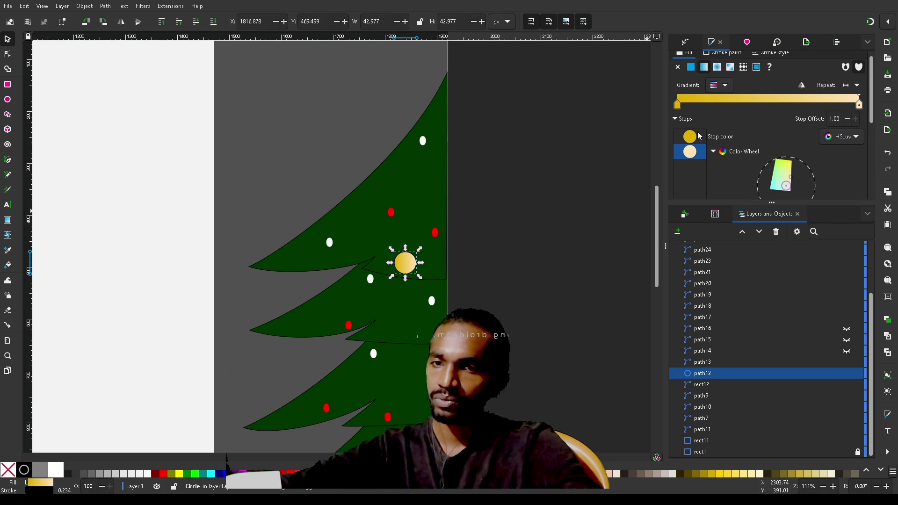
scroll(720, 169, "down", 3)
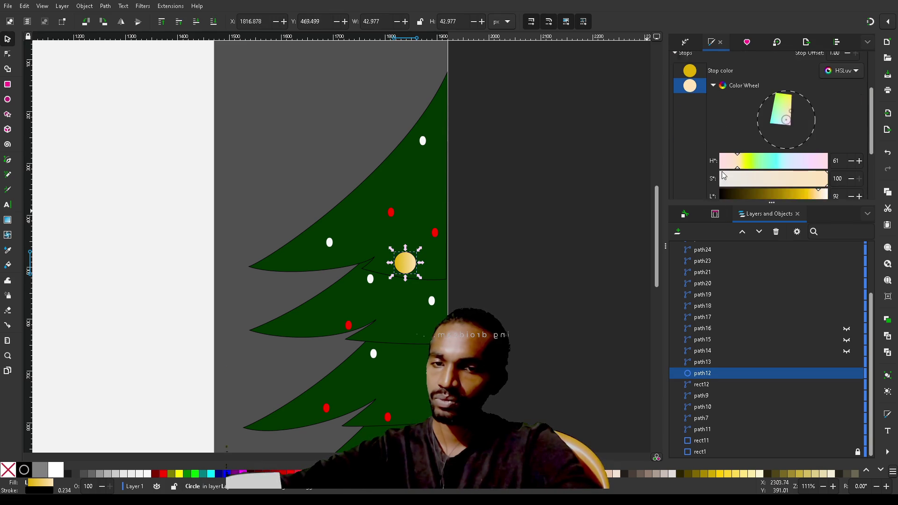
left_click_drag(807, 191, 827, 191)
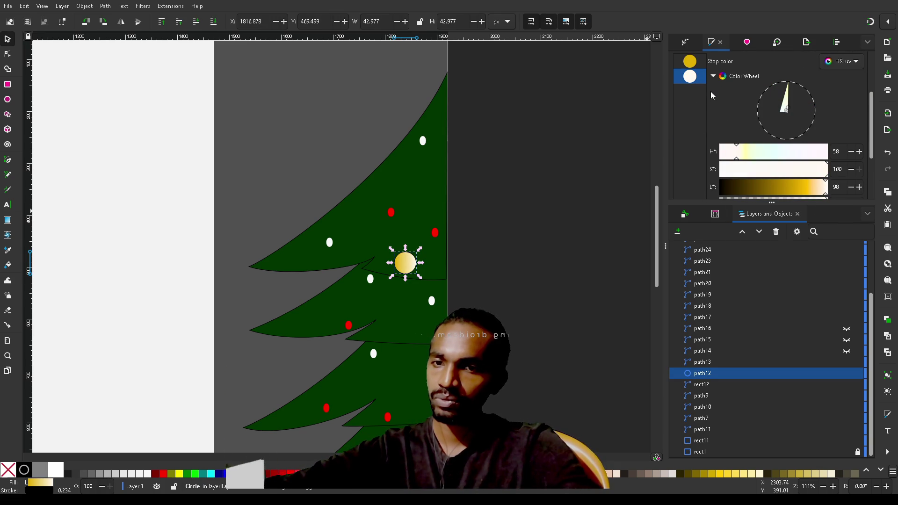
scroll(729, 108, "up", 3)
left_click_drag(679, 91, 791, 89)
left_click_drag(790, 89, 806, 90)
scroll(768, 118, "up", 1)
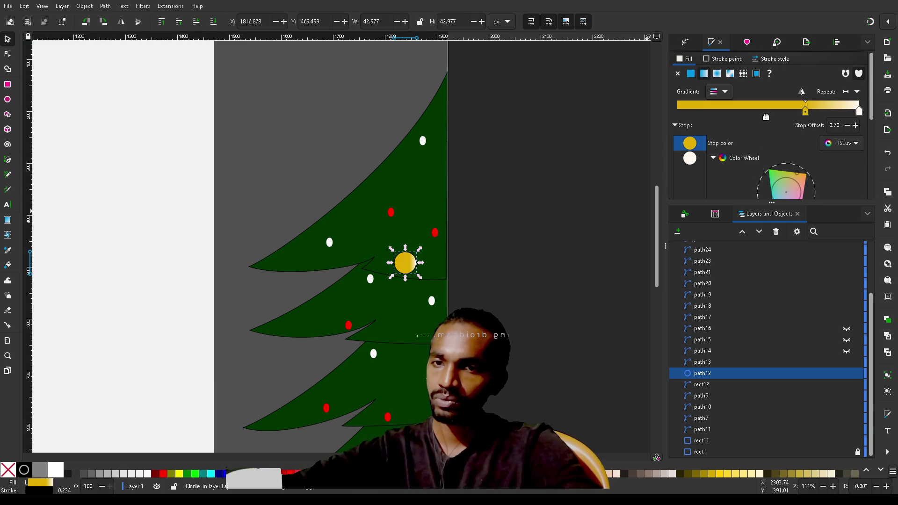
Switch the gold ornament to a radial gradient and move the yellow stop back to about 0.38
left_click(719, 76)
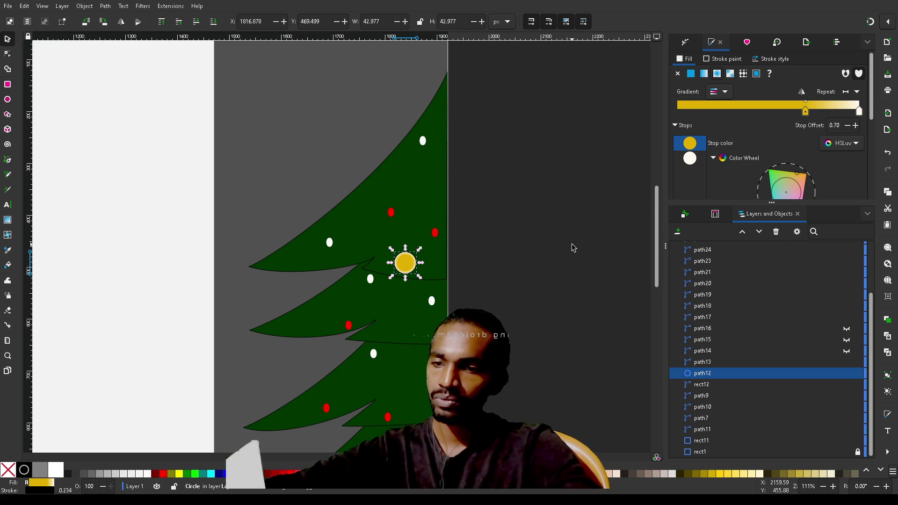
scroll(572, 243, "down", 3)
scroll(737, 178, "down", 2)
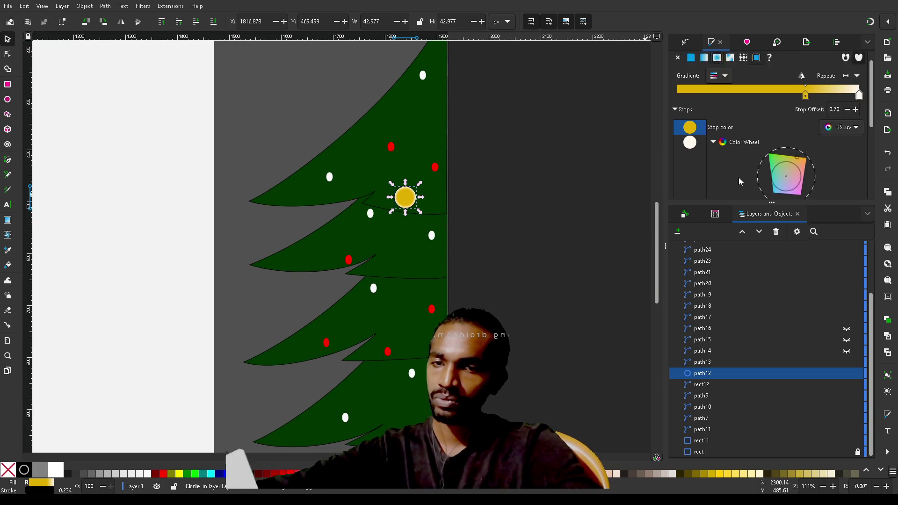
mouse_move(807, 90)
left_mouse_down()
mouse_move(686, 90)
mouse_move(746, 89)
left_mouse_up()
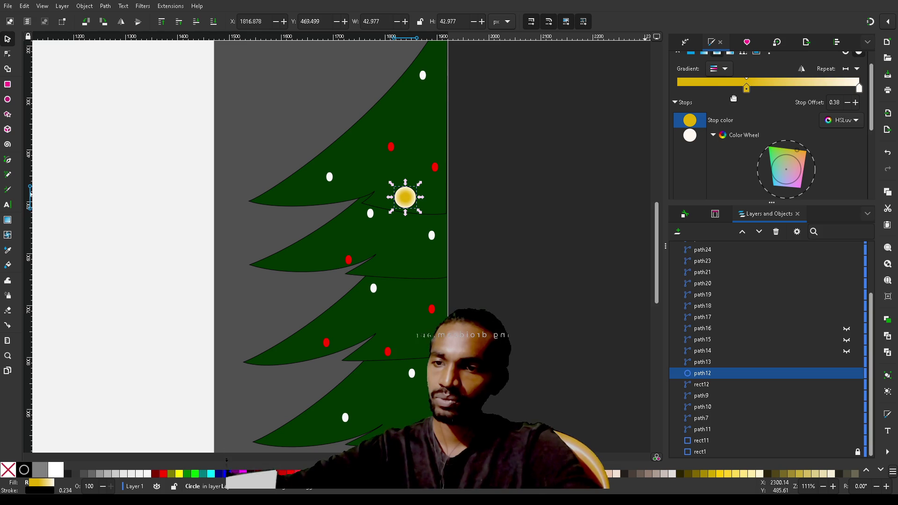
Toggle the ornament's rotation handles and shift its rotation centre slightly
left_click(407, 201)
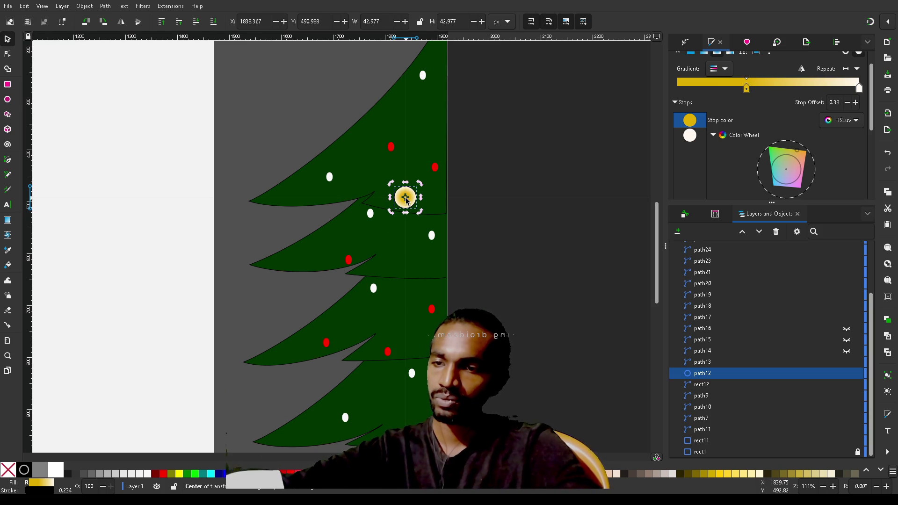
left_click(409, 203)
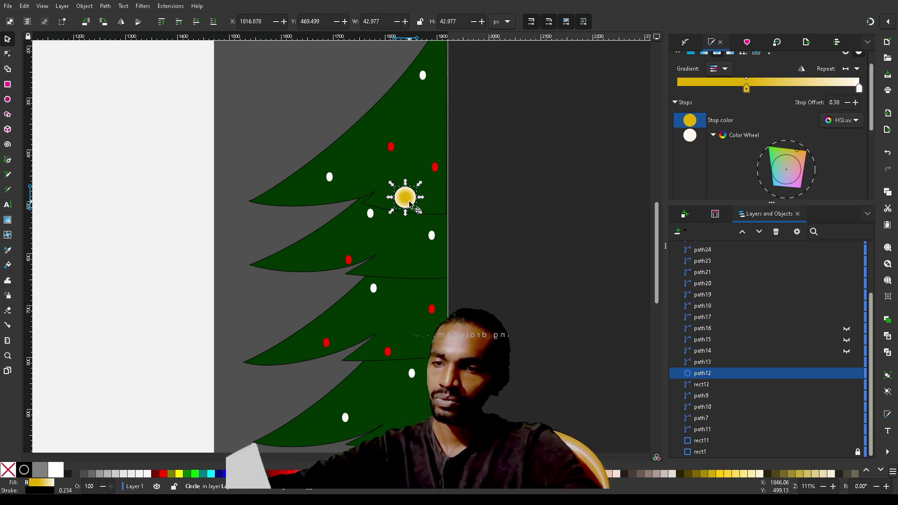
scroll(780, 117, "up", 2)
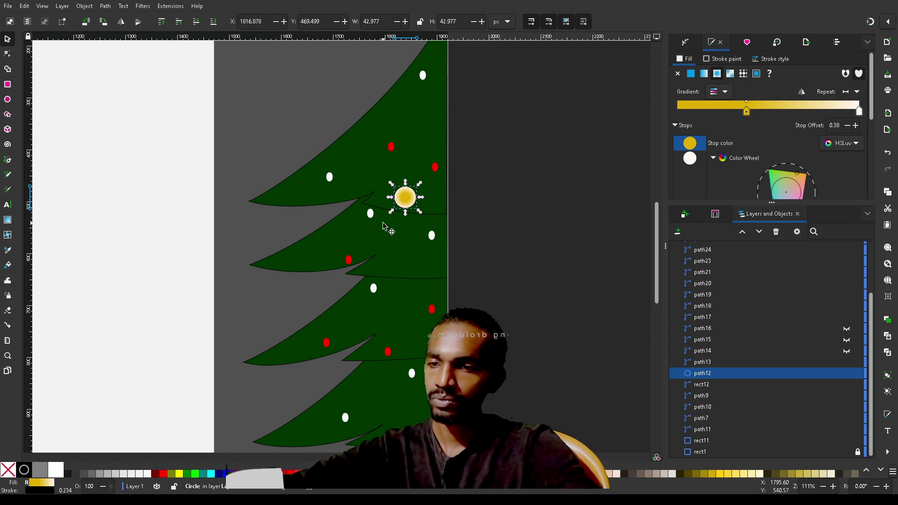
left_click(411, 204)
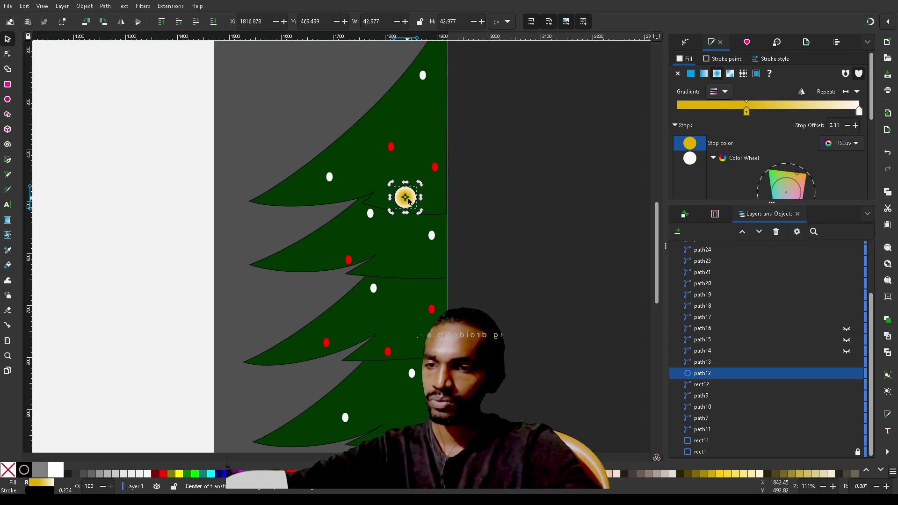
mouse_move(405, 197)
left_mouse_down()
mouse_move(397, 213)
mouse_move(471, 172)
mouse_move(420, 201)
mouse_move(405, 196)
left_mouse_up()
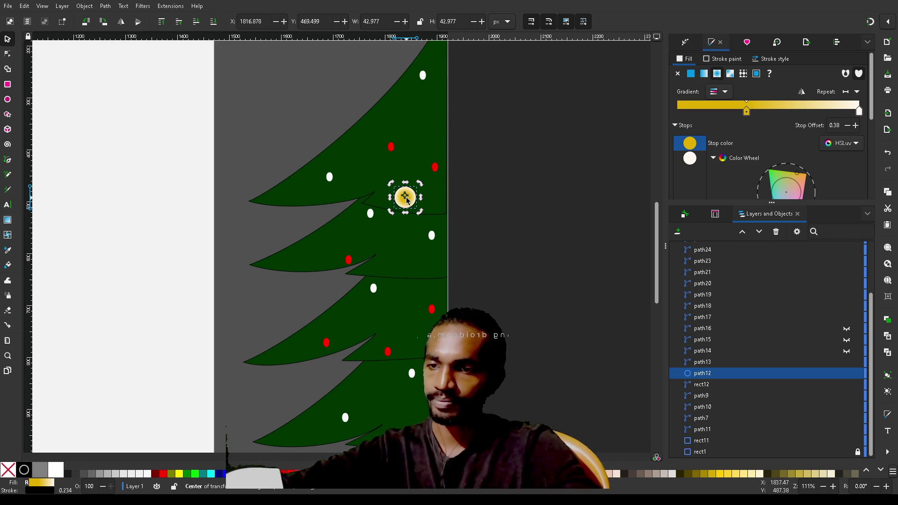
Revert the gold ornament to a linear yellow-to-white gradient
left_click(704, 76)
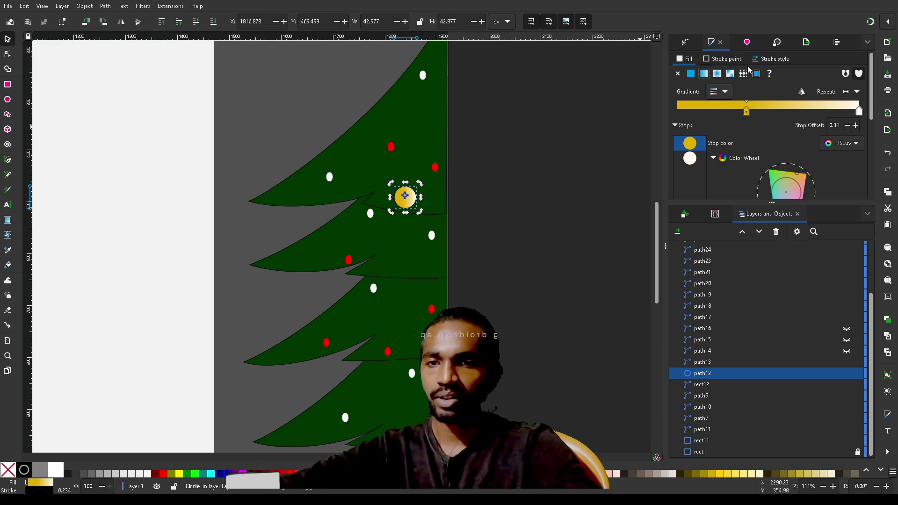
scroll(753, 131, "down", 1)
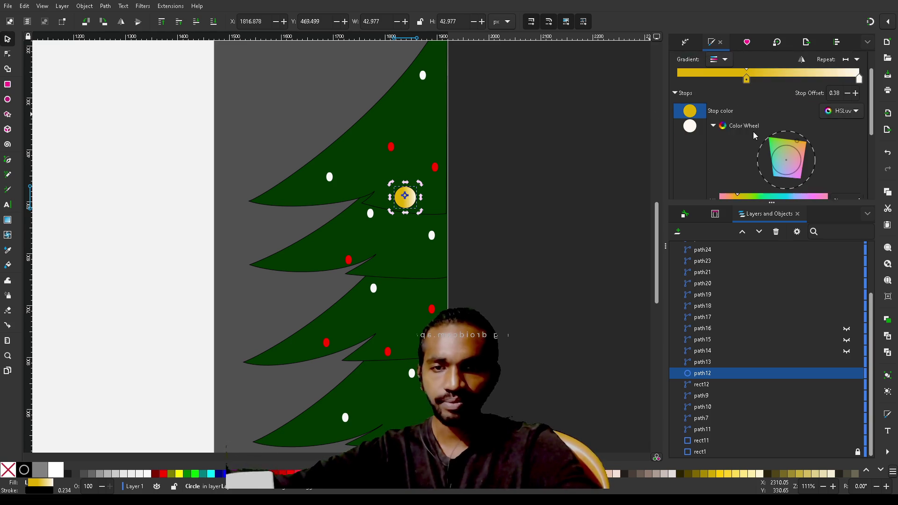
scroll(753, 131, "down", 6)
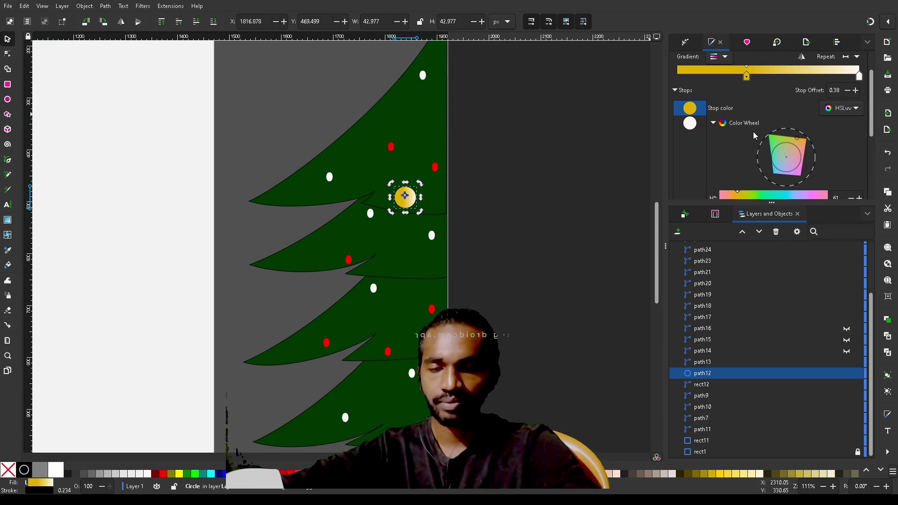
scroll(753, 134, "down", 3)
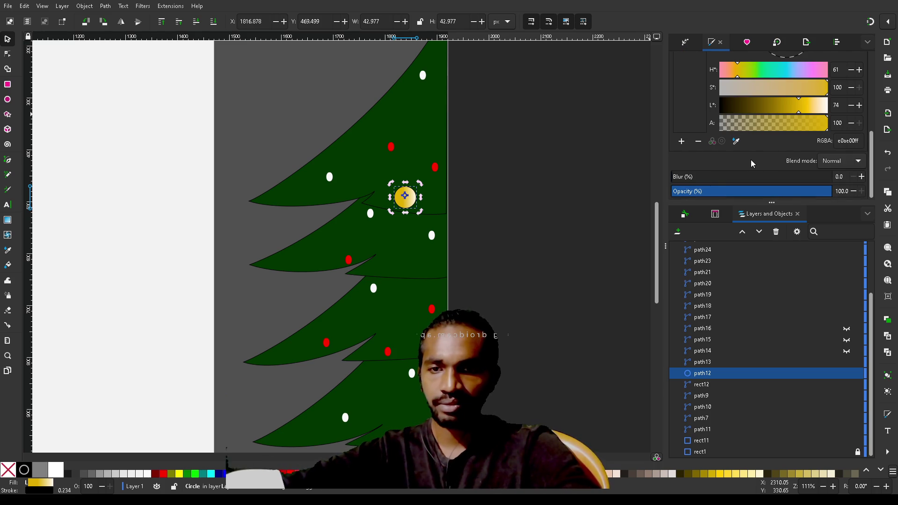
scroll(751, 162, "up", 1)
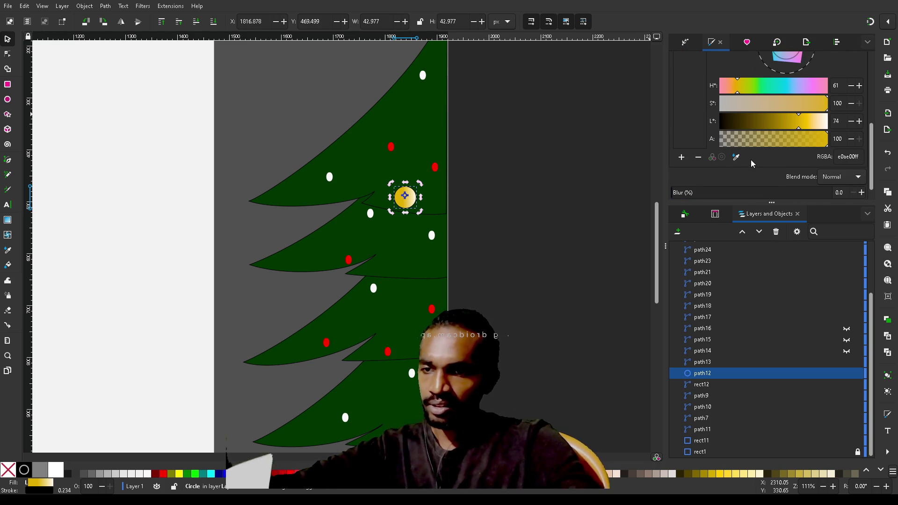
scroll(400, 195, "up", 3, "ctrl")
scroll(400, 194, "up", 3, "ctrl")
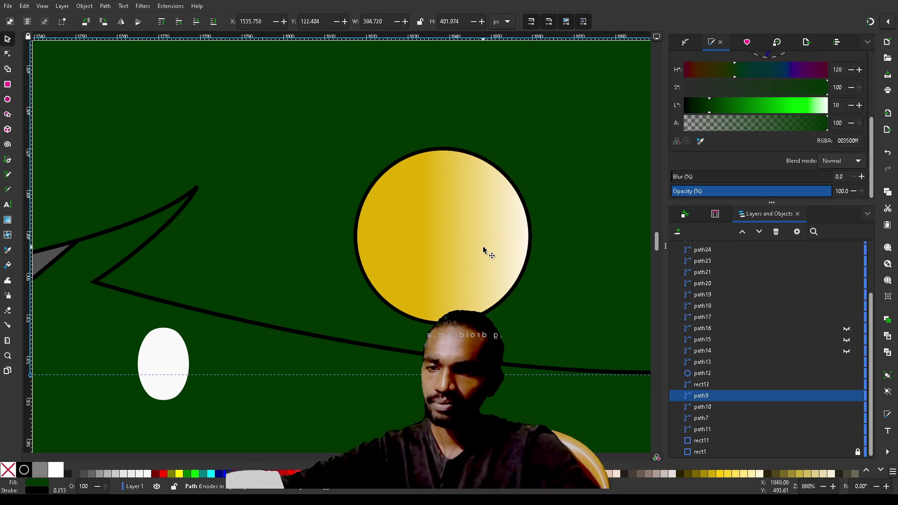
Briefly try flat and gradient fills on the gold ornament, then set its fill to No paint
left_click(484, 250)
scroll(731, 94, "up", 4)
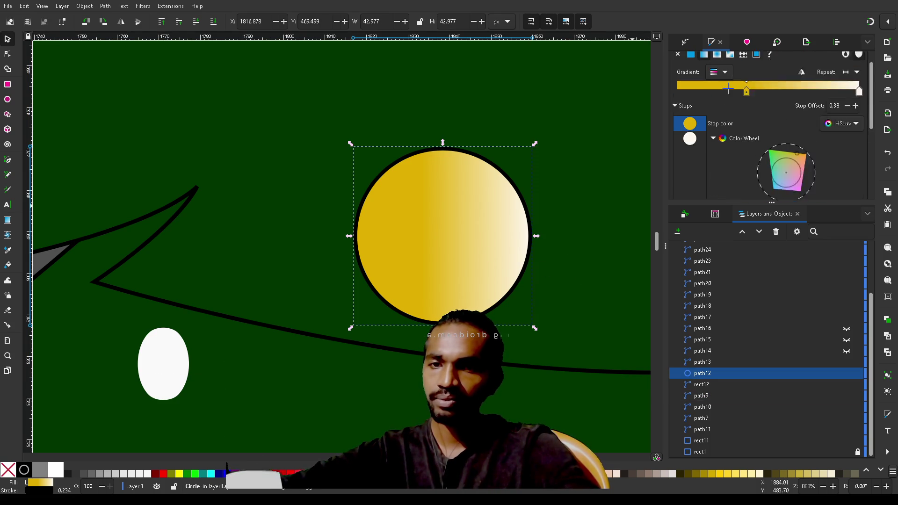
scroll(732, 160, "down", 2)
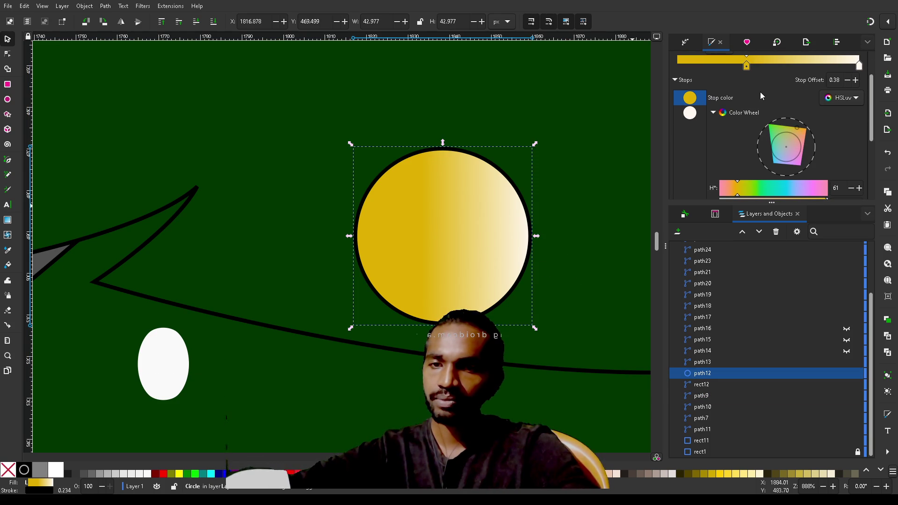
scroll(759, 92, "up", 2)
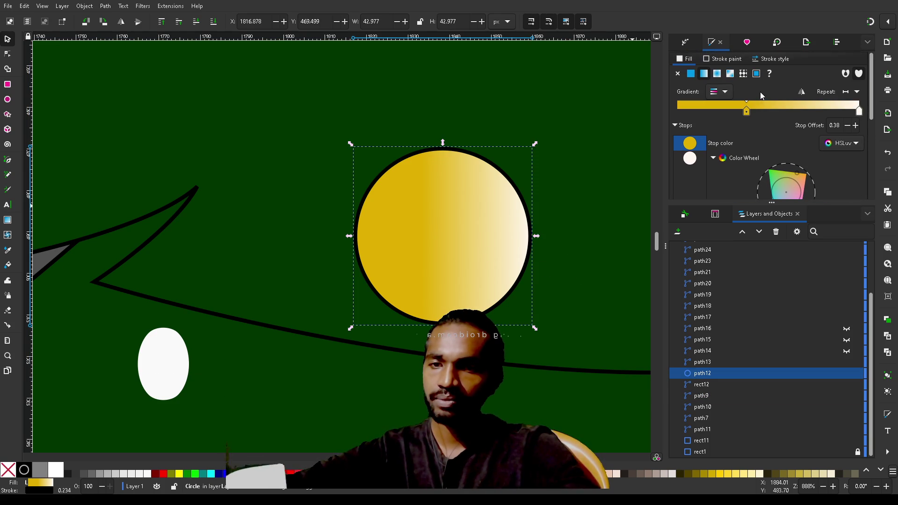
left_click(691, 74)
left_click(678, 73)
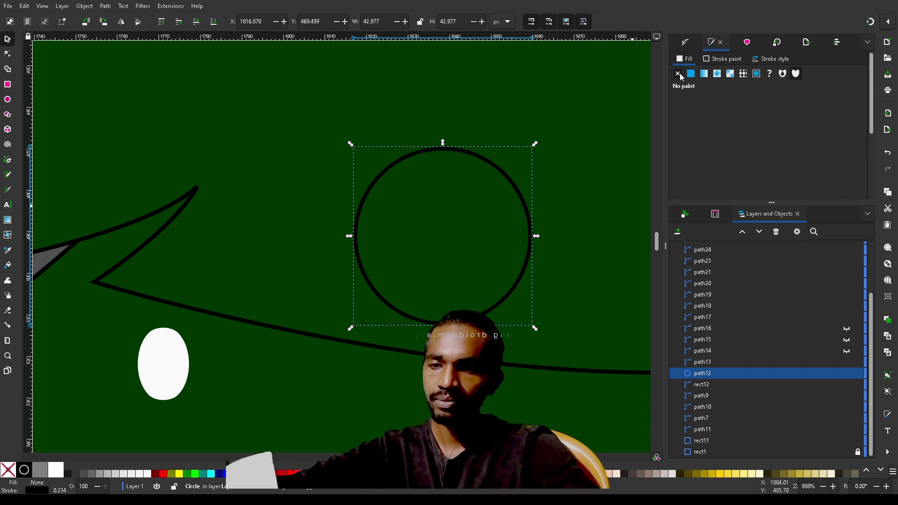
left_click(705, 74)
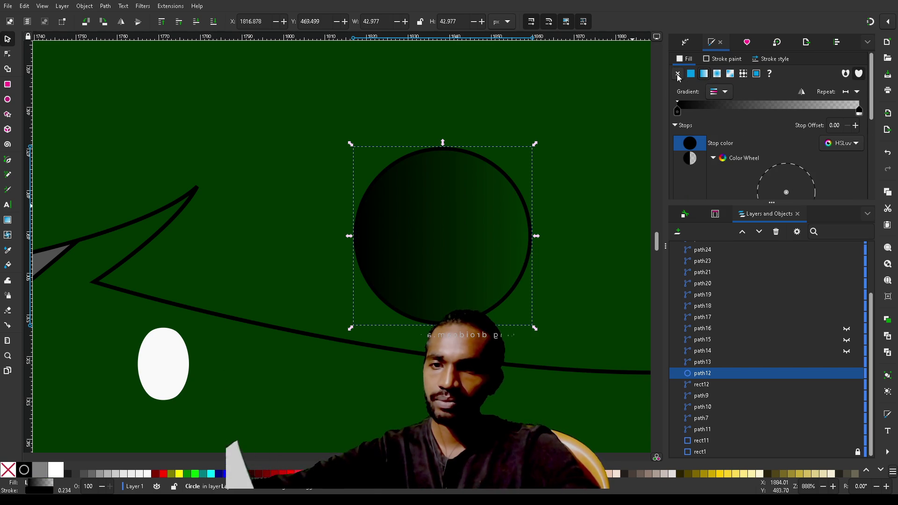
left_click(678, 74)
Try a gradient fill on the tree branch path9, then return it to solid green
left_click(545, 327)
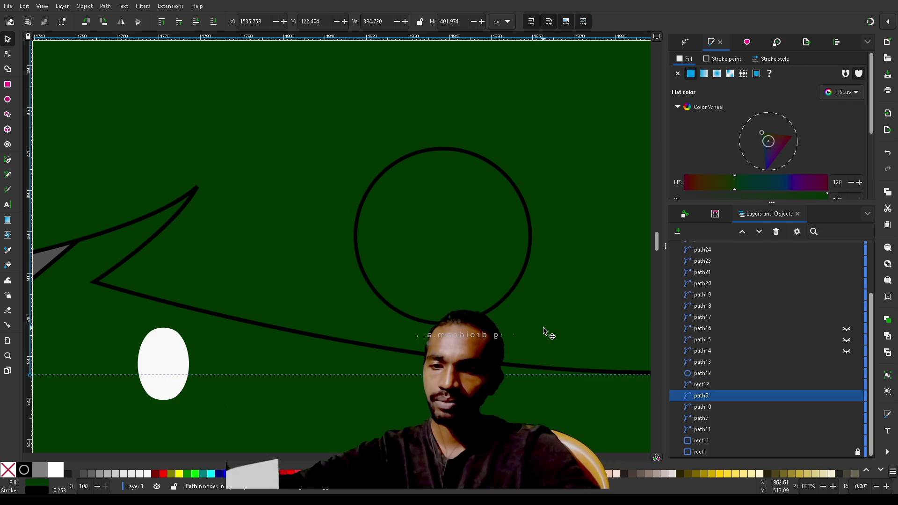
left_click(703, 74)
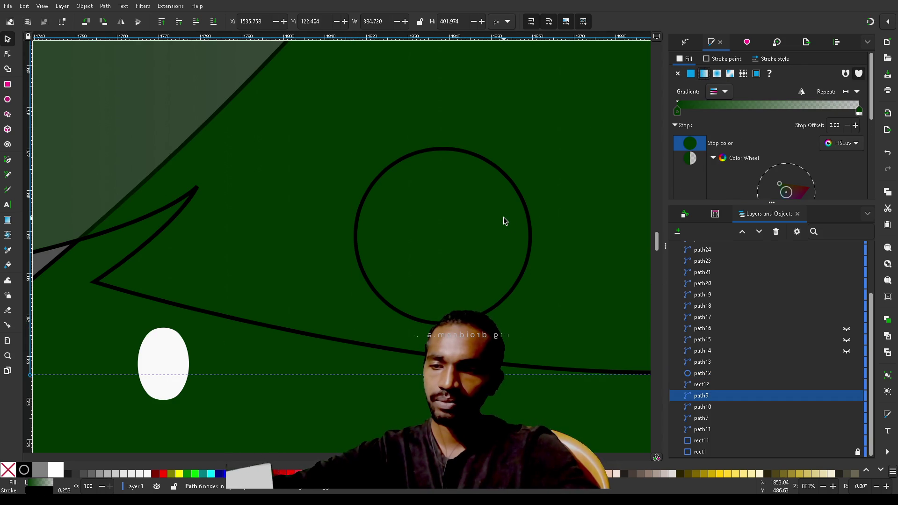
scroll(503, 220, "down", 5)
scroll(503, 218, "up", 6)
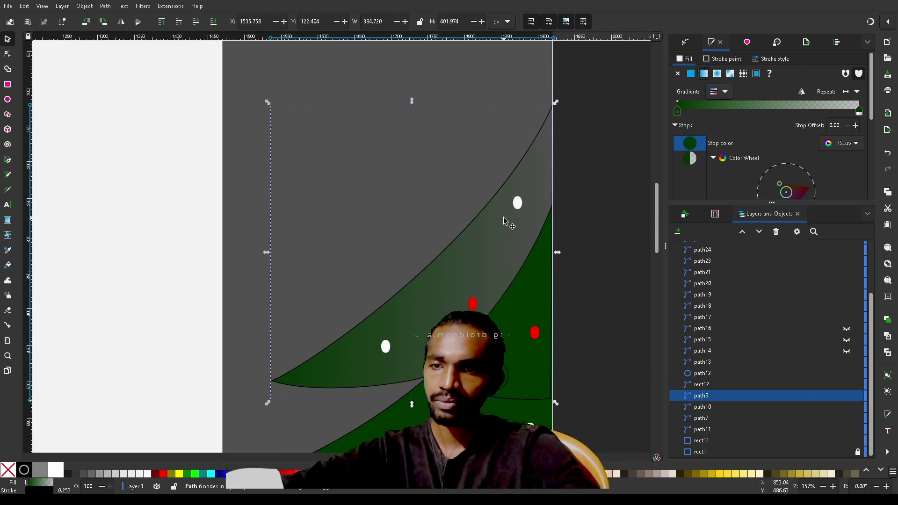
scroll(503, 217, "down", 4)
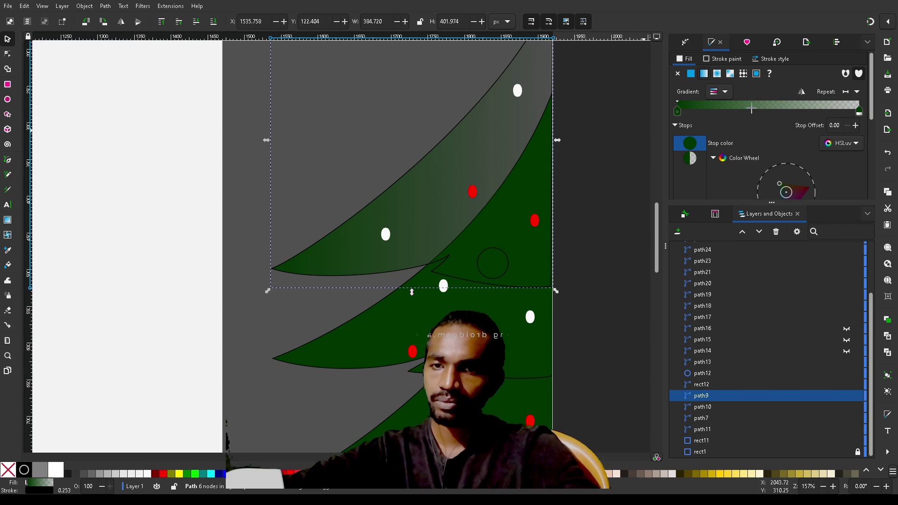
left_click(690, 74)
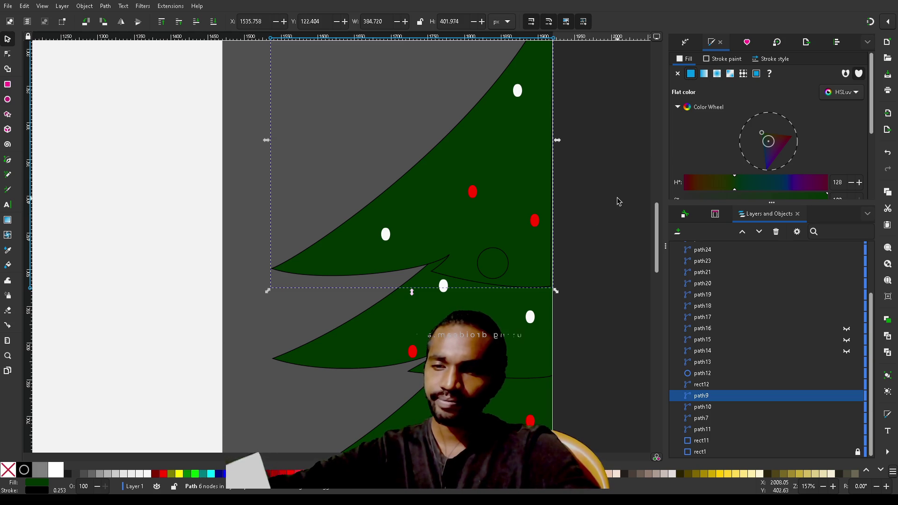
Check the now-empty ornament circle, then deselect everything
scroll(618, 201, "down", 5)
scroll(618, 201, "up", 4)
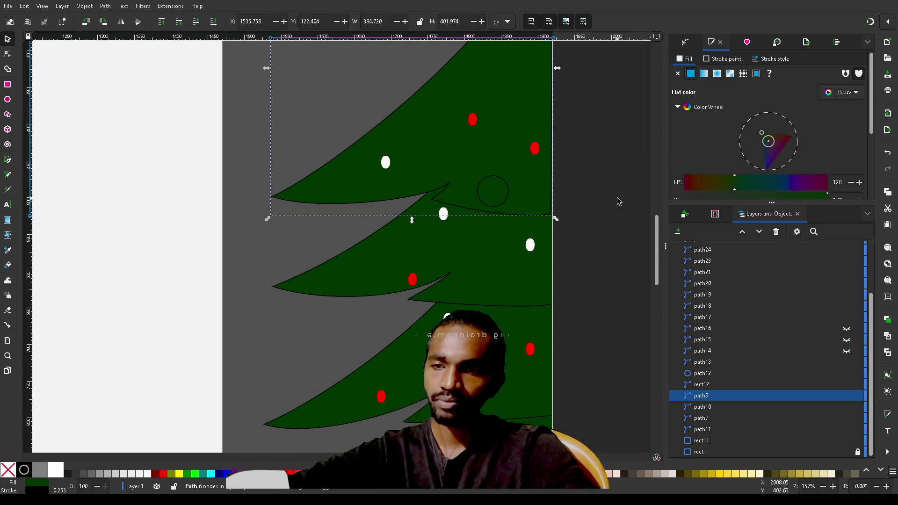
left_click(507, 193)
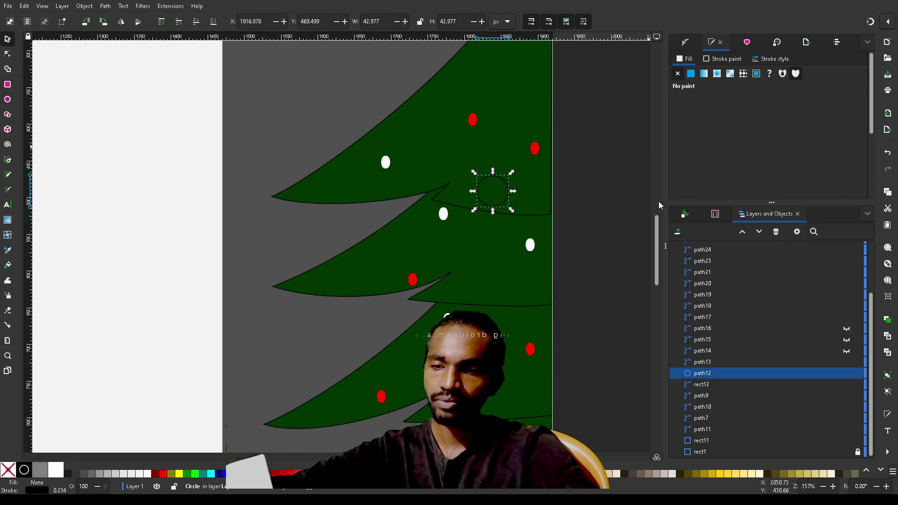
left_click(611, 226)
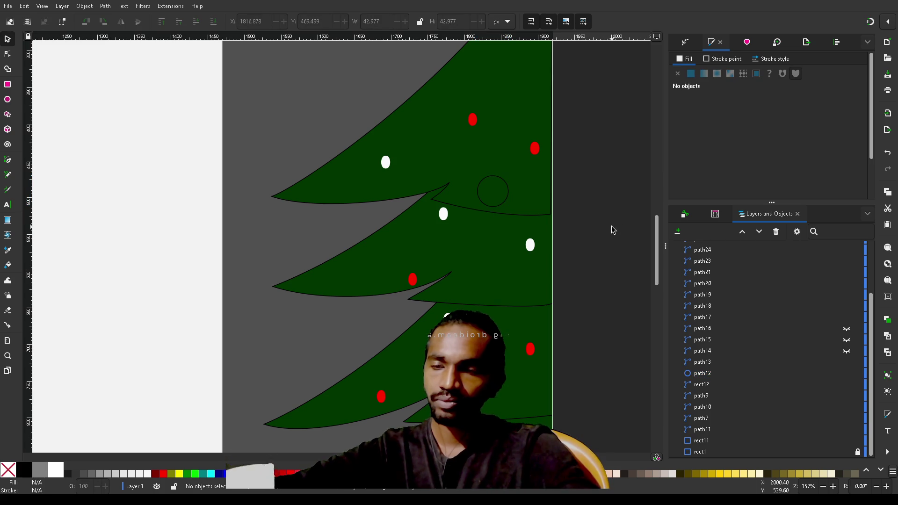
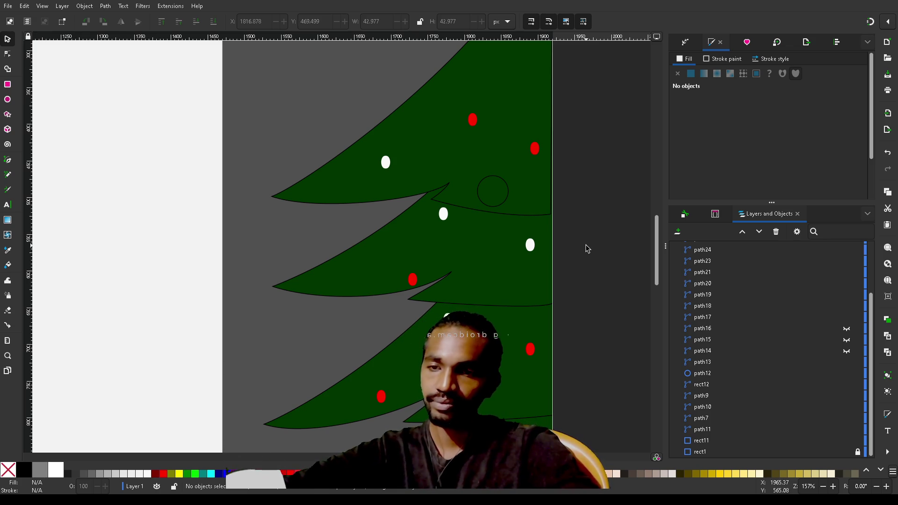
Draw a small ellipse on the empty canvas to the right of the tree
scroll(588, 248, "right", 10)
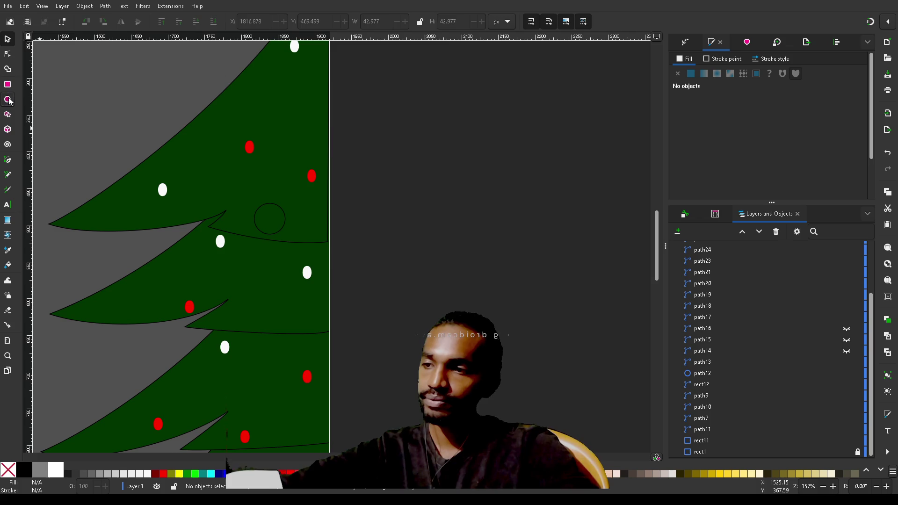
left_click(8, 100)
mouse_move(429, 116)
left_mouse_down()
mouse_move(459, 150)
mouse_move(443, 136)
left_mouse_up()
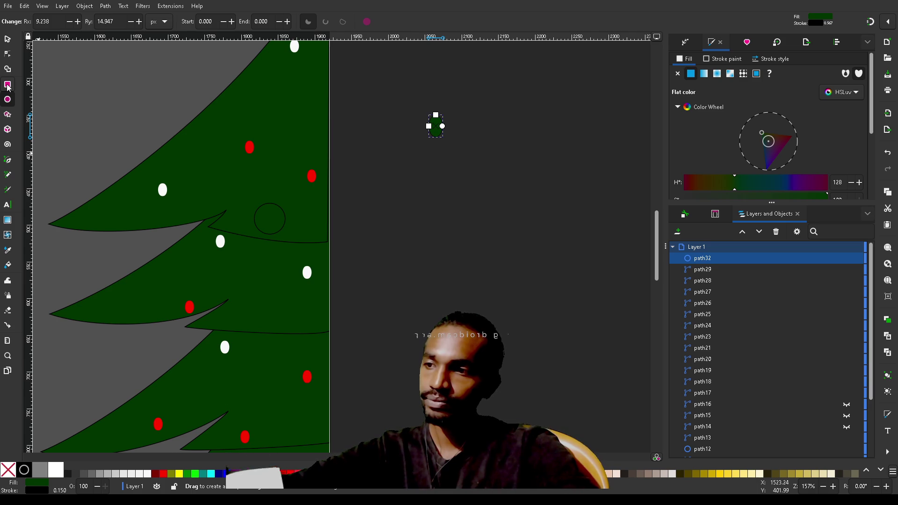
left_click(7, 114)
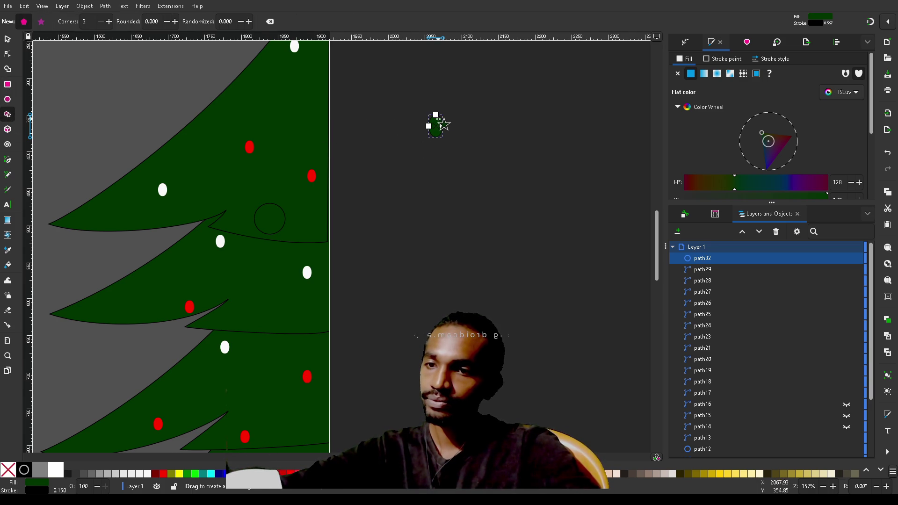
Stretch the ellipse taller and lay a triangle over its lower half
mouse_move(436, 115)
left_mouse_down()
mouse_move(429, 142)
mouse_move(478, 89)
mouse_move(474, 115)
left_mouse_up()
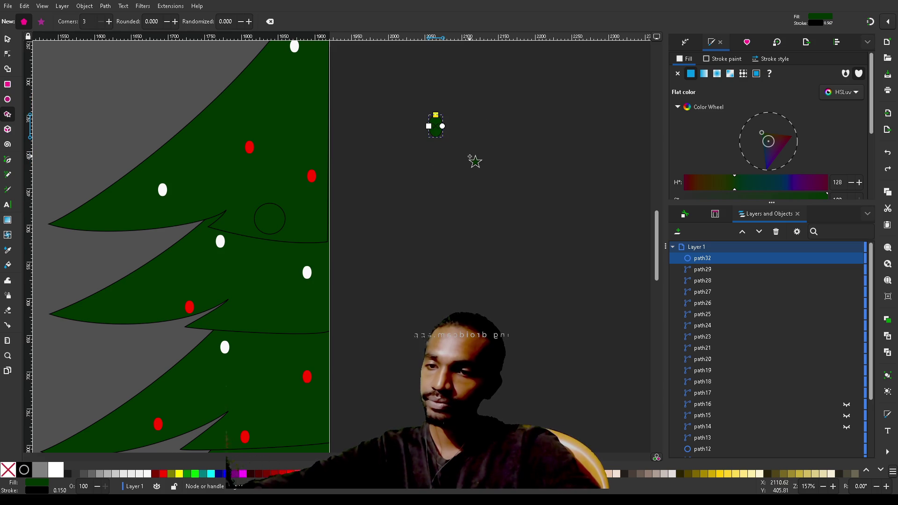
mouse_move(470, 157)
left_mouse_down()
mouse_move(456, 170)
mouse_move(457, 163)
left_mouse_up()
key("s")
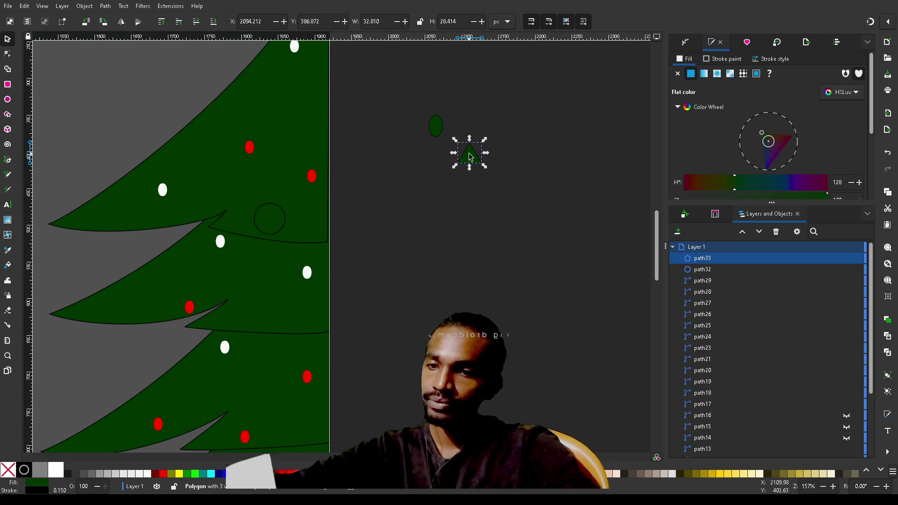
mouse_move(468, 156)
left_mouse_down()
mouse_move(436, 138)
mouse_move(438, 125)
mouse_move(415, 133)
mouse_move(423, 121)
mouse_move(434, 133)
left_mouse_up()
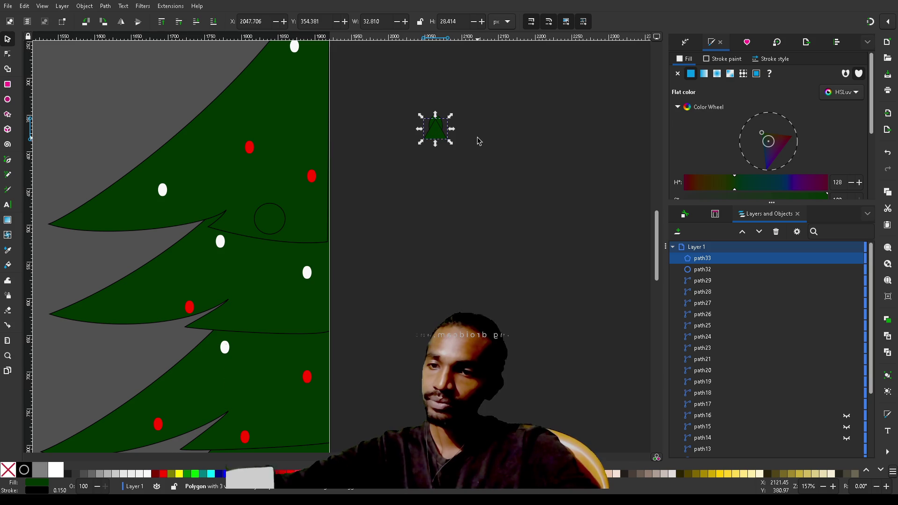
scroll(477, 139, "up", 3)
scroll(476, 140, "up", 3)
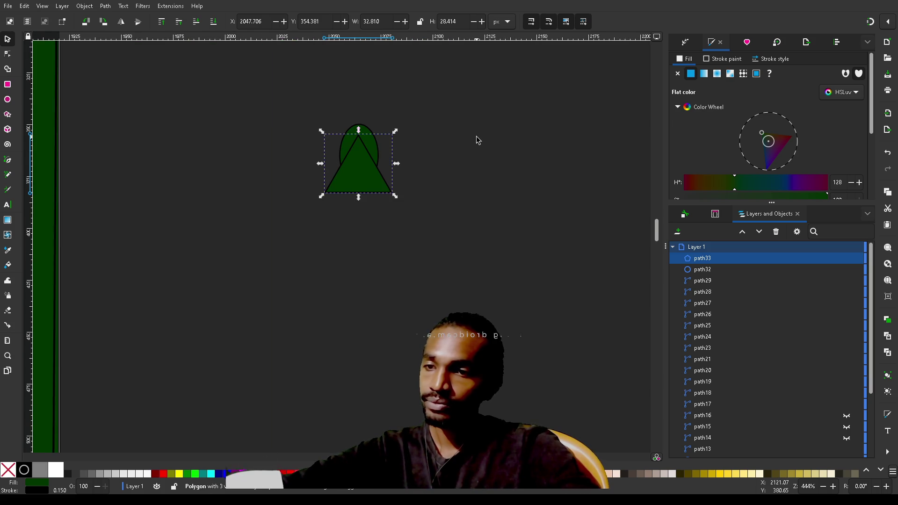
Union the ellipse and triangle with Shape Builder into one dark green bell path
left_click_drag(364, 176, 370, 175)
left_click(456, 118)
left_click_drag(453, 102, 293, 232)
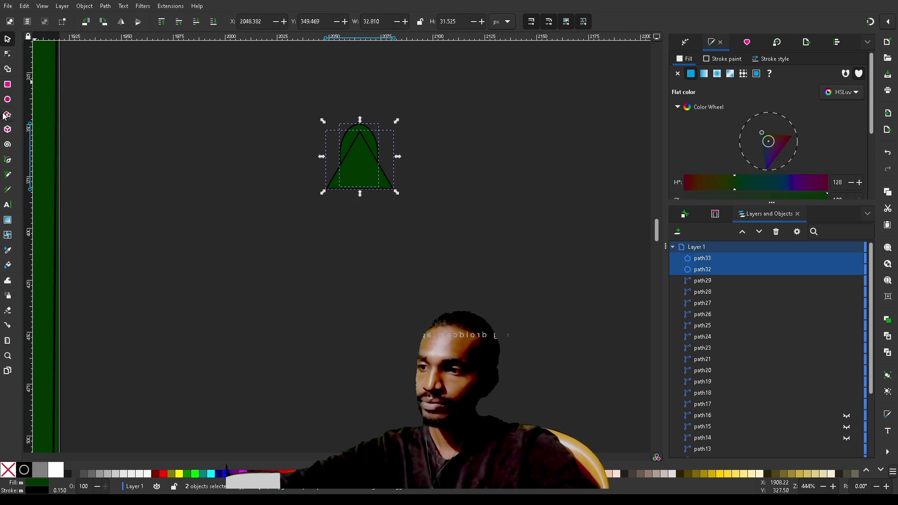
left_click(8, 70)
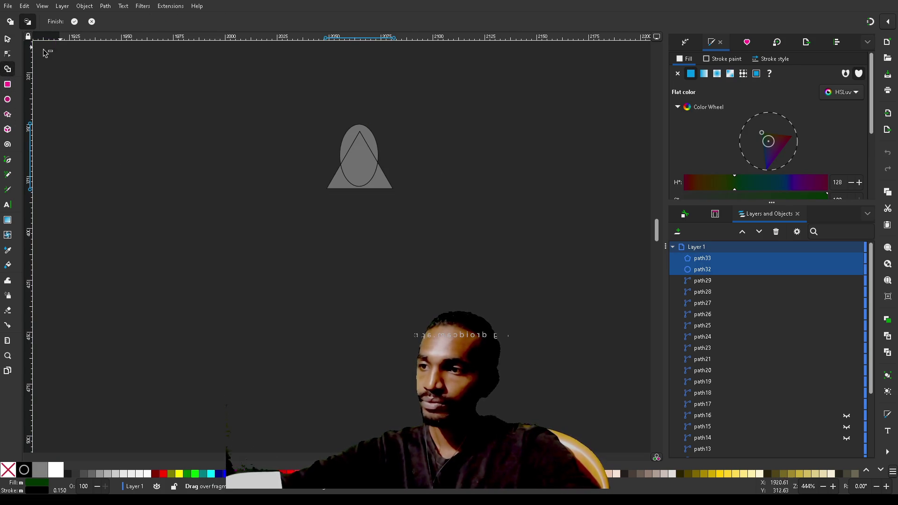
left_click(12, 24)
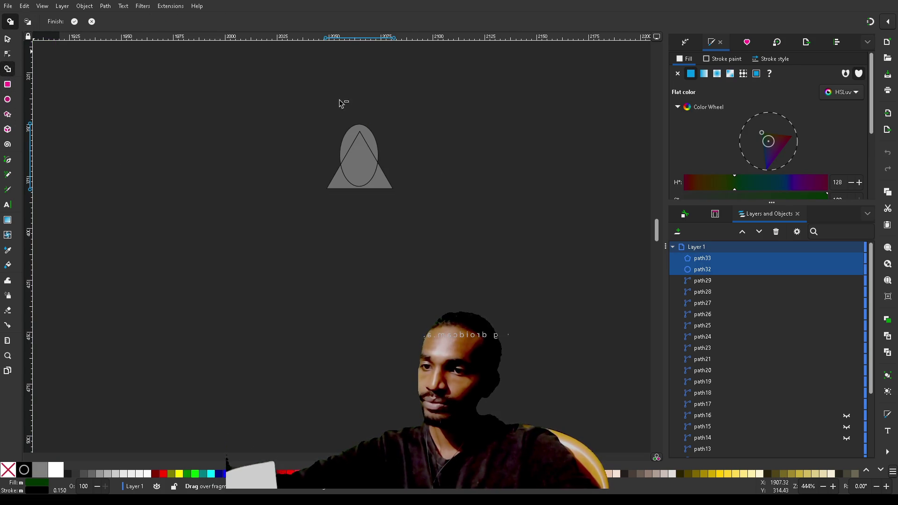
mouse_move(348, 134)
left_mouse_down()
mouse_move(360, 175)
mouse_move(341, 184)
mouse_move(387, 185)
left_mouse_up()
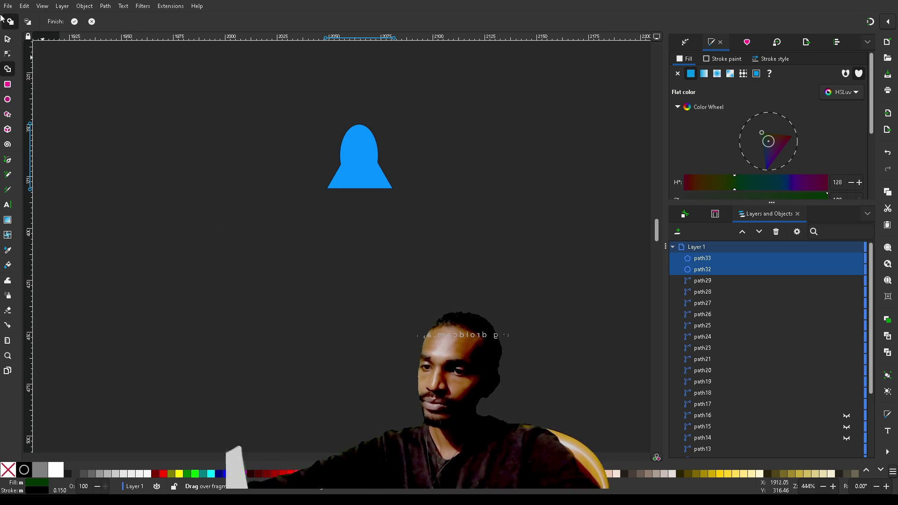
left_click(74, 22)
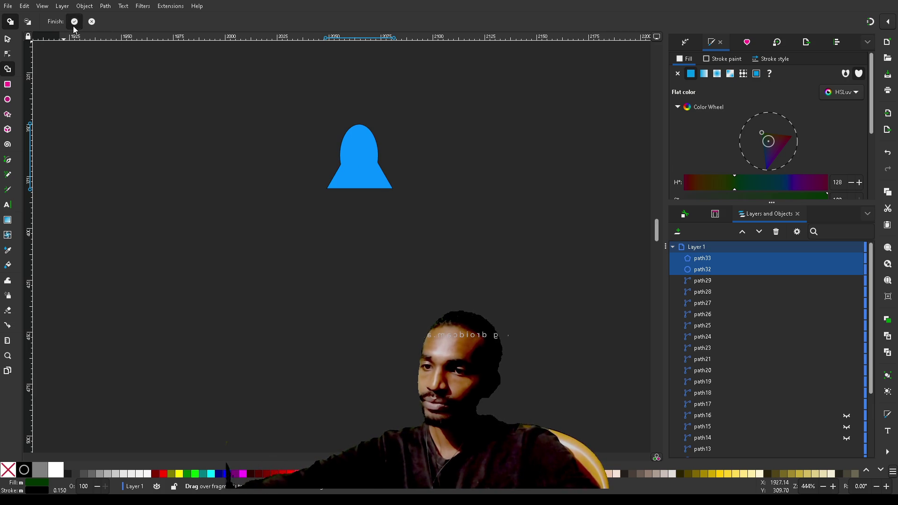
left_click(476, 133)
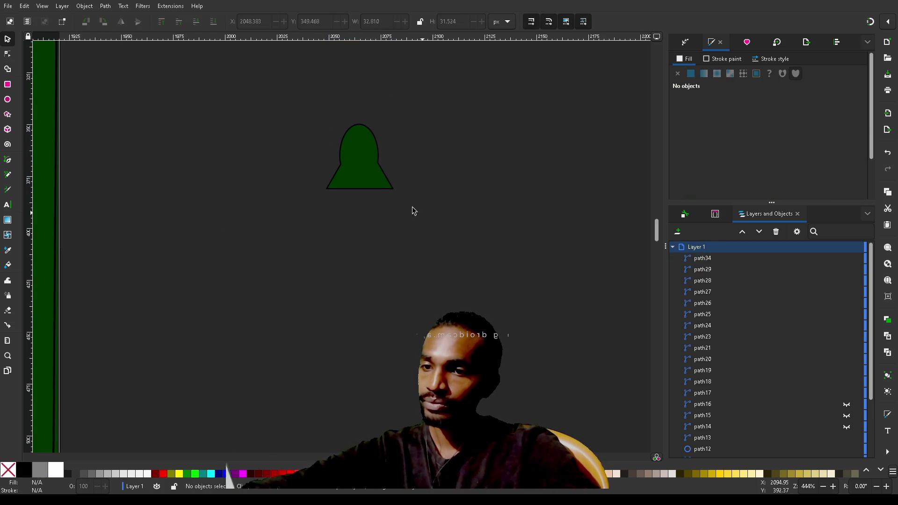
Try deleting the bell's arch nodes in node editing, then undo it
left_click(374, 172)
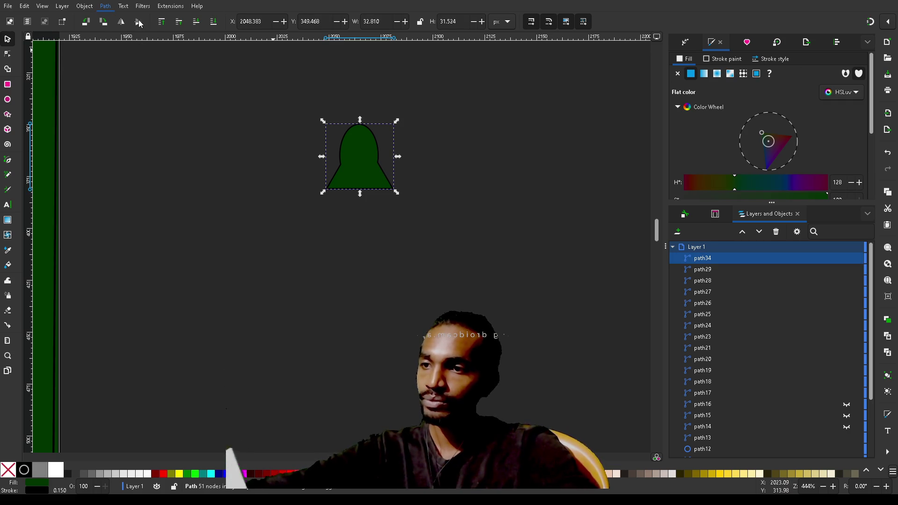
left_click(467, 231)
left_click(361, 171)
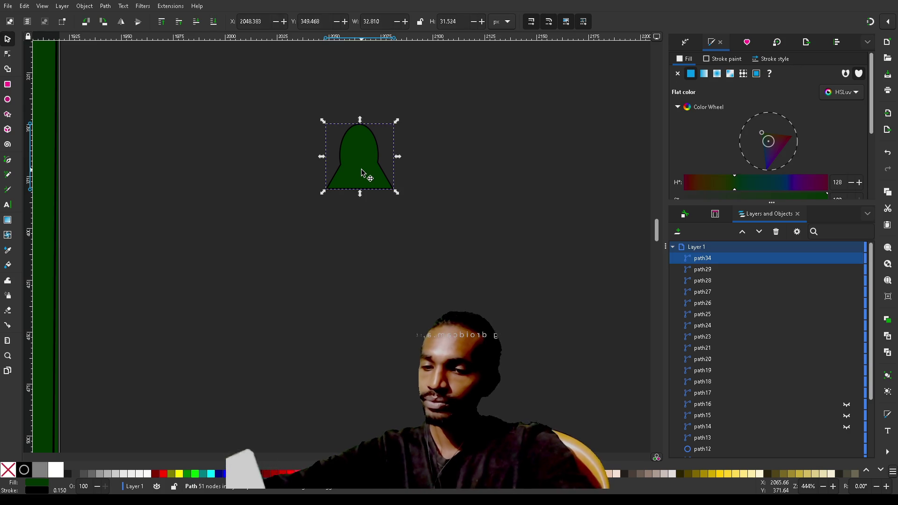
key("n")
mouse_move(430, 99)
left_mouse_down()
mouse_move(292, 189)
mouse_move(294, 178)
left_mouse_up()
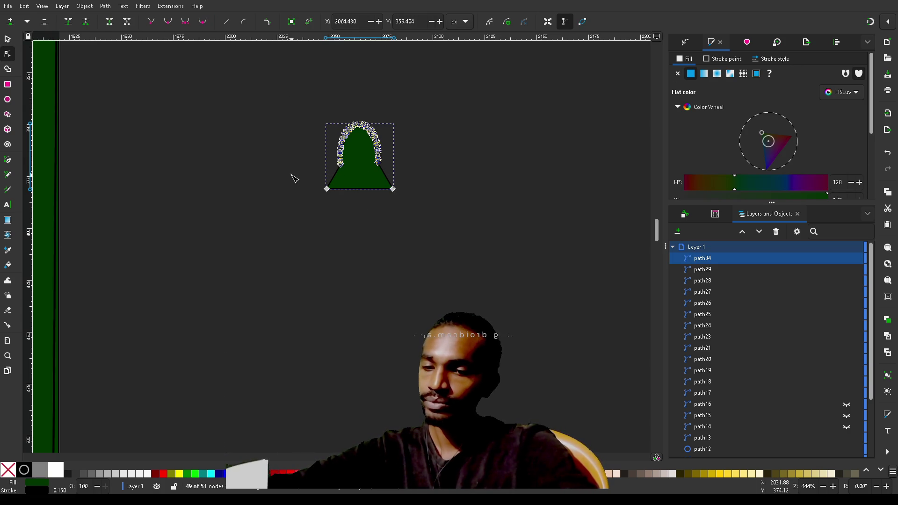
key("Delete")
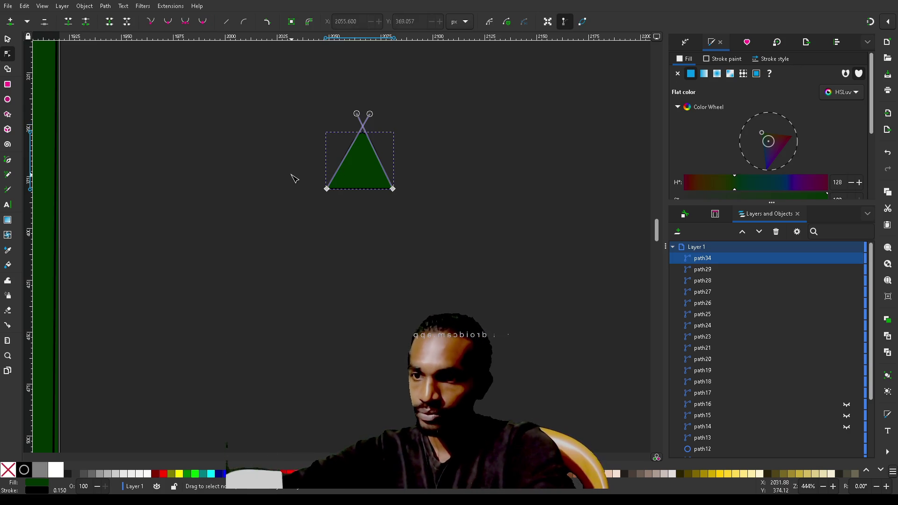
key("ctrl+z")
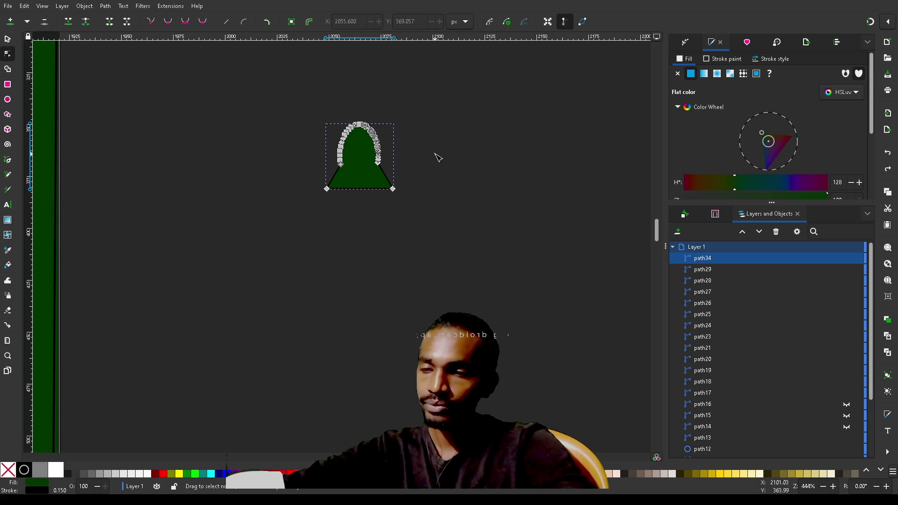
Delete the dense extra nodes on the dome's left and right arcs
scroll(438, 158, "up", 4, "ctrl")
scroll(438, 157, "left", 4)
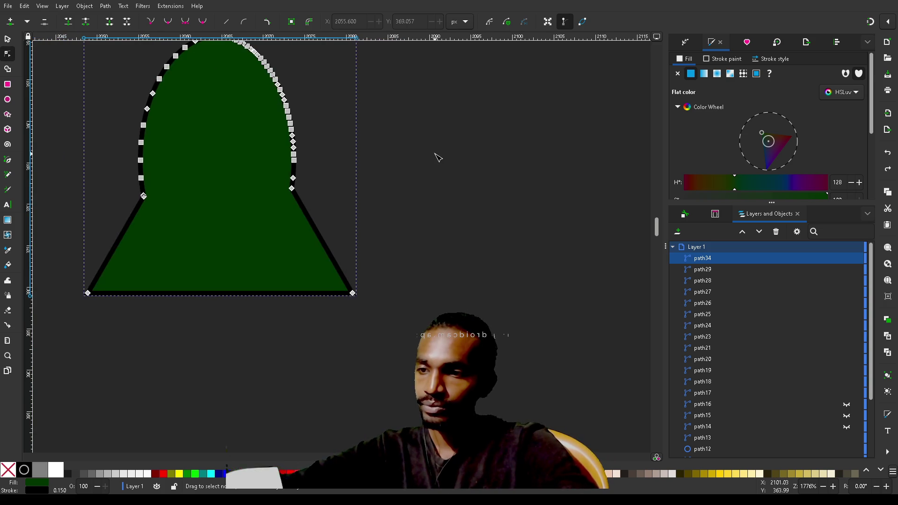
scroll(438, 157, "up", 4)
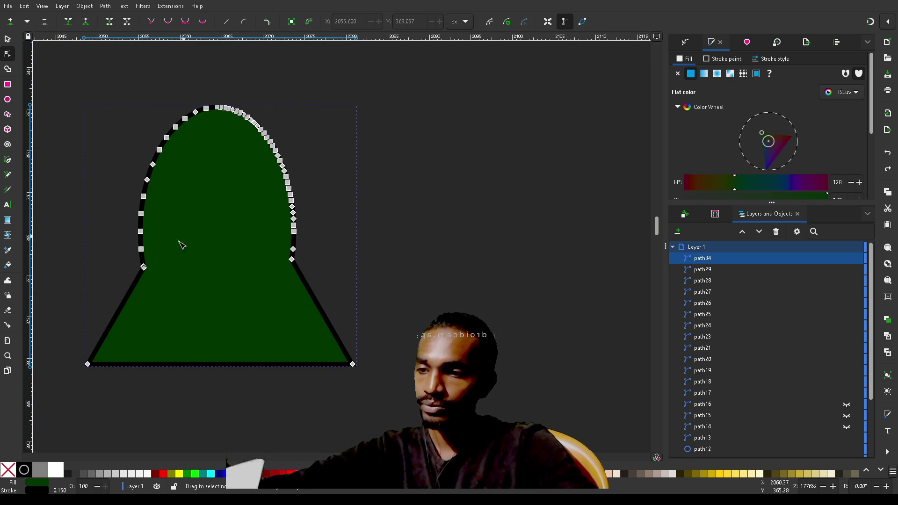
left_click_drag(198, 255, 115, 71)
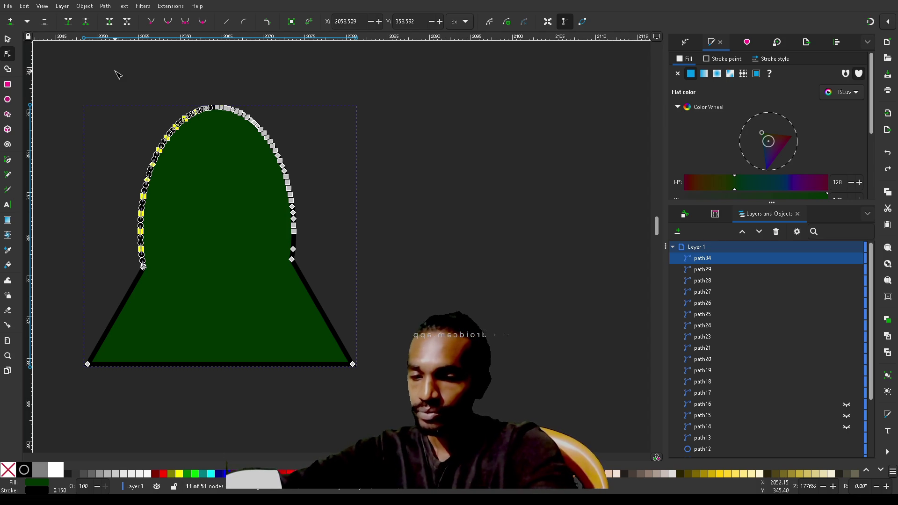
key("Delete")
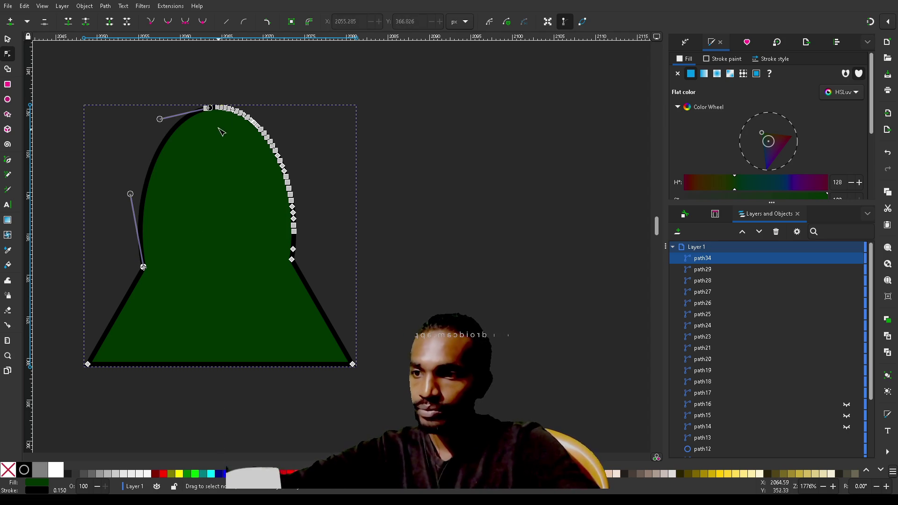
mouse_move(326, 258)
left_mouse_down()
mouse_move(214, 137)
mouse_move(186, 93)
mouse_move(215, 89)
left_mouse_up()
key("Delete")
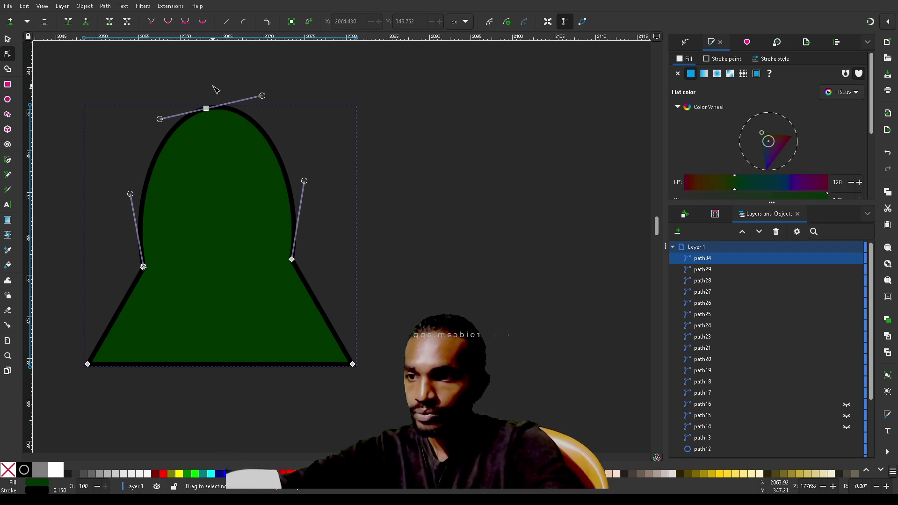
Reselect the bell path and pick its right-shoulder and bottom-right corner nodes
left_click(470, 209)
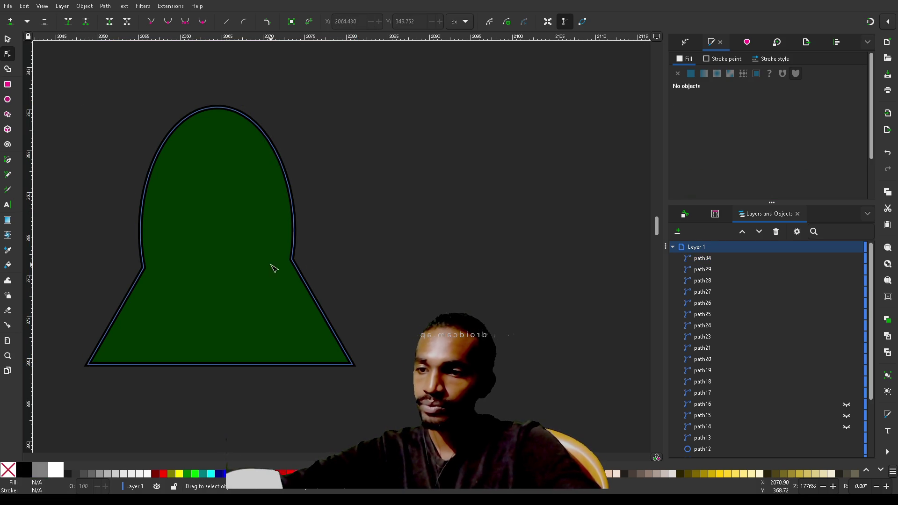
left_click(297, 266)
left_click(292, 260)
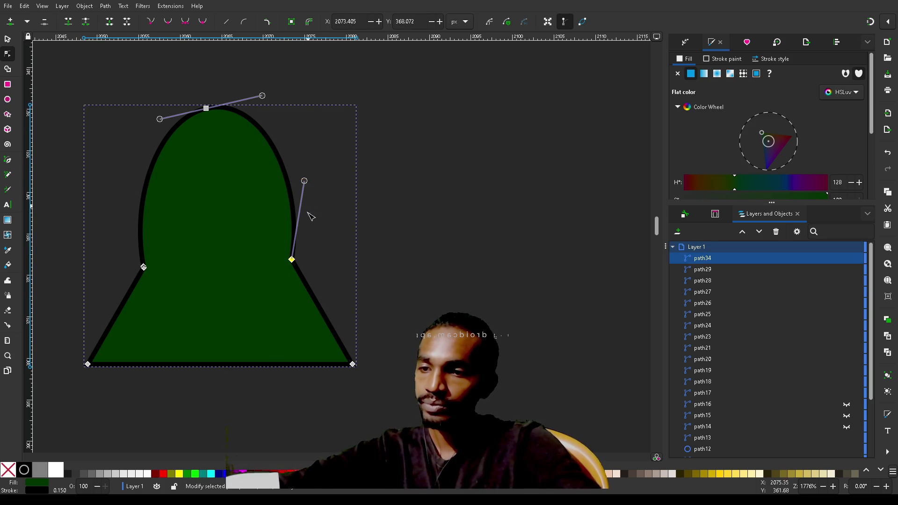
left_click(353, 364)
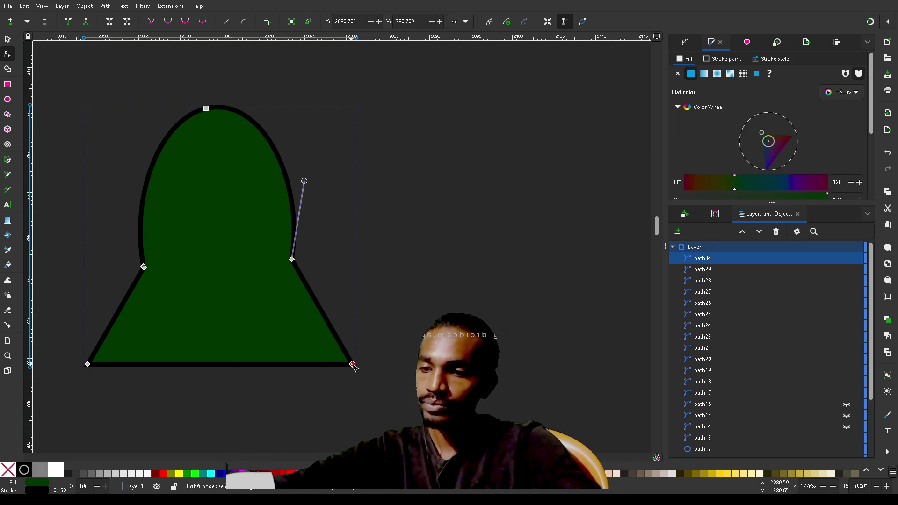
Make both bottom corner nodes of the bell smooth
left_click(167, 22)
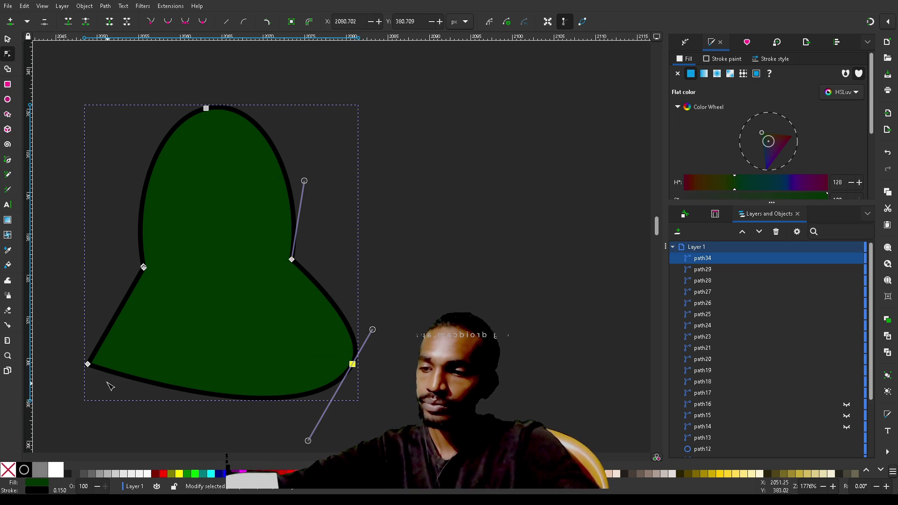
left_click(87, 364)
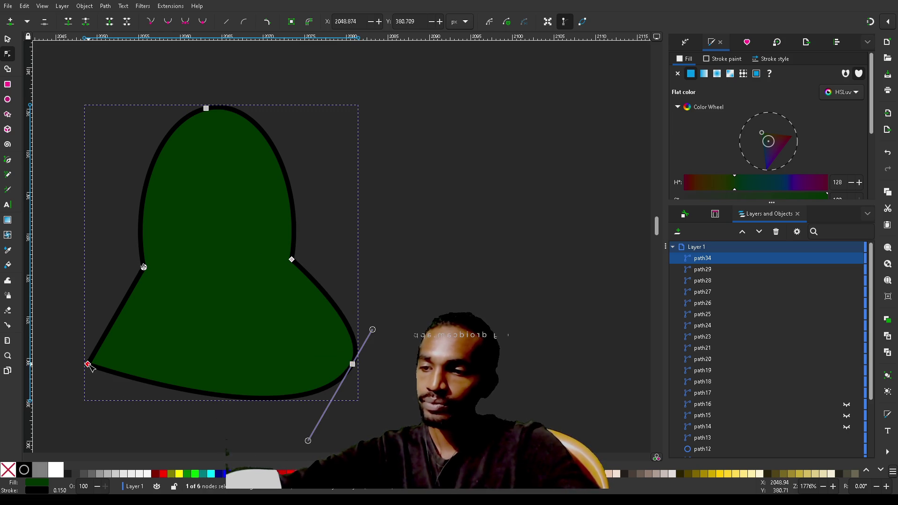
left_click(169, 22)
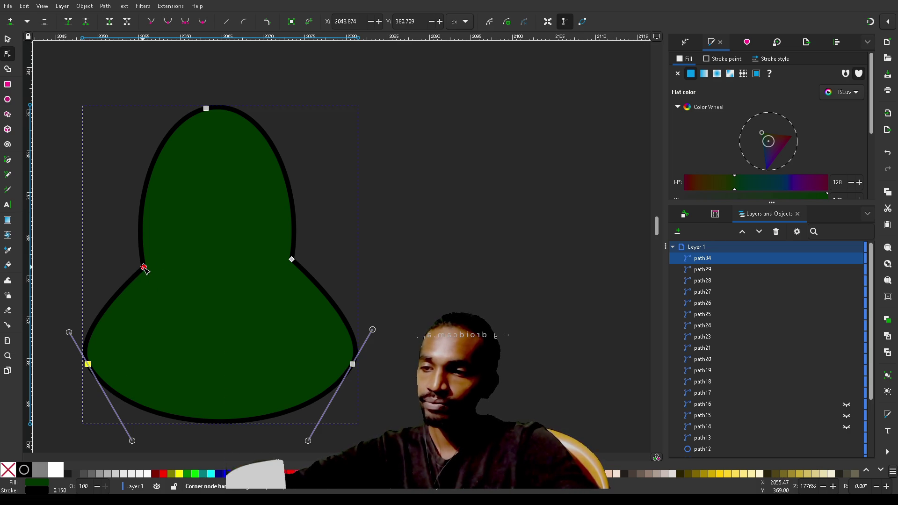
left_click_drag(144, 268, 168, 283)
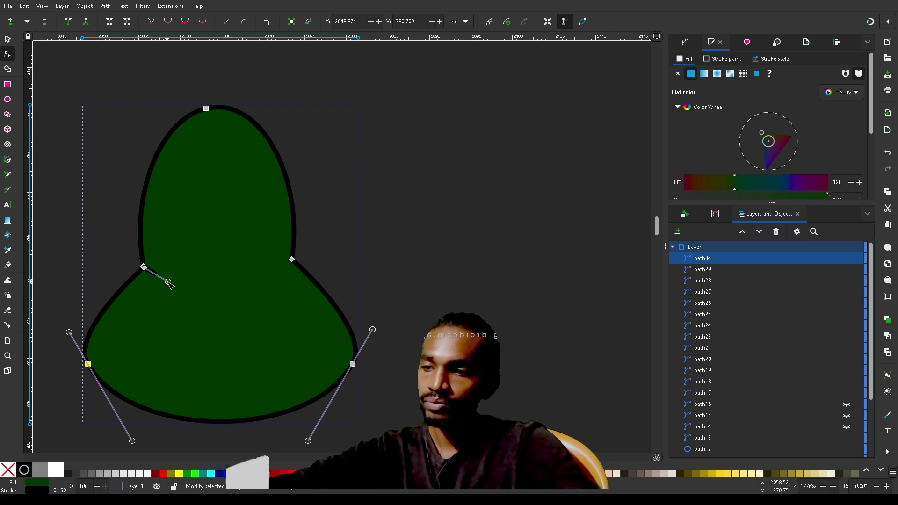
key("ctrl+z")
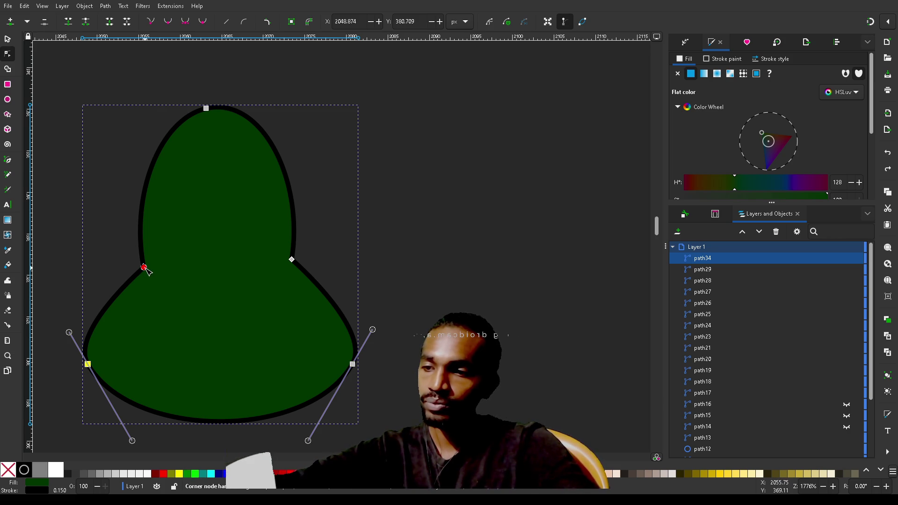
left_click_drag(144, 267, 159, 285)
key("ctrl+z")
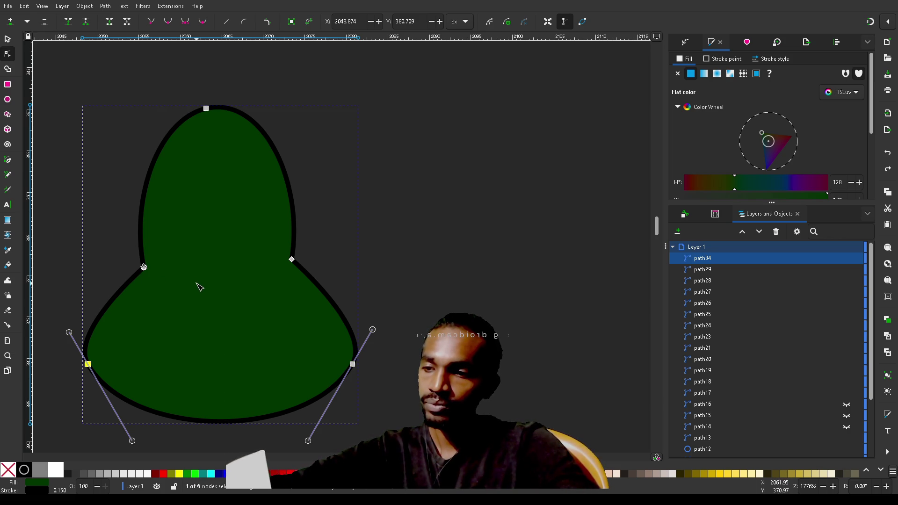
Turn the left and right waist nodes into sharp corners
mouse_move(125, 254)
left_mouse_down()
mouse_move(307, 315)
mouse_move(213, 282)
left_mouse_up()
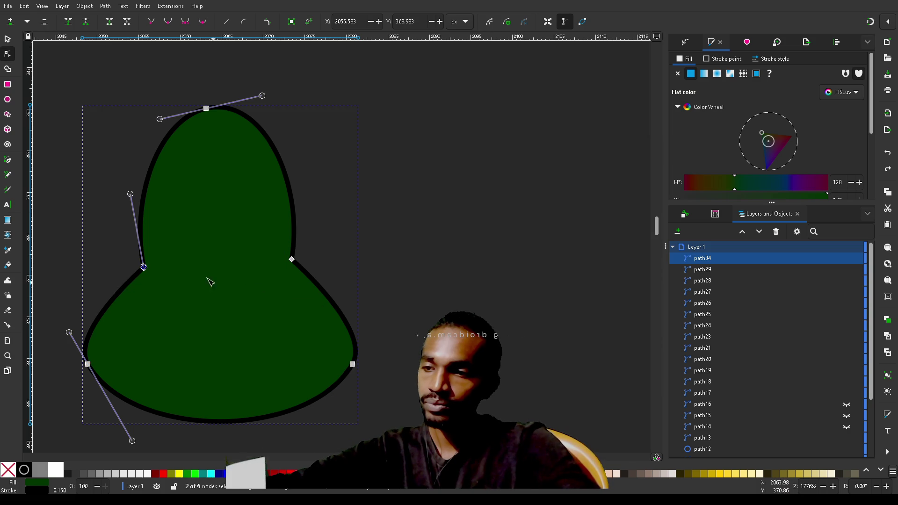
left_click(152, 22)
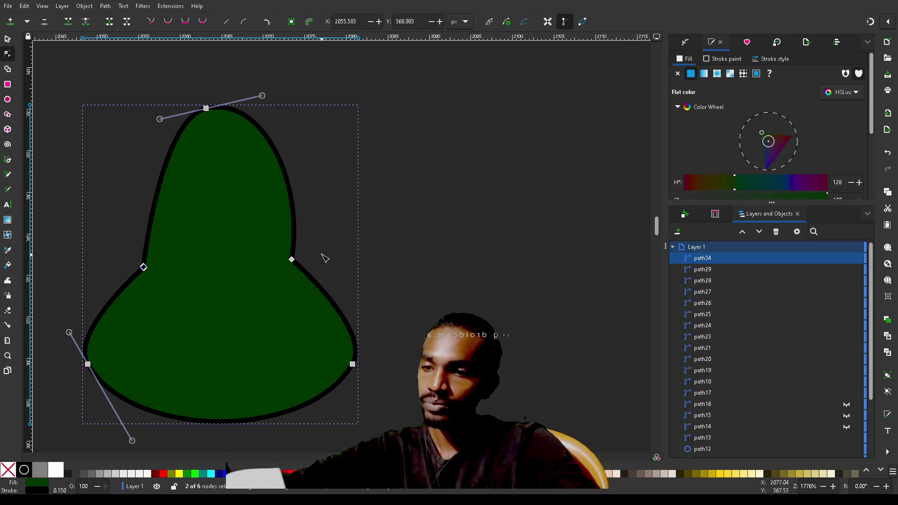
left_click(291, 259)
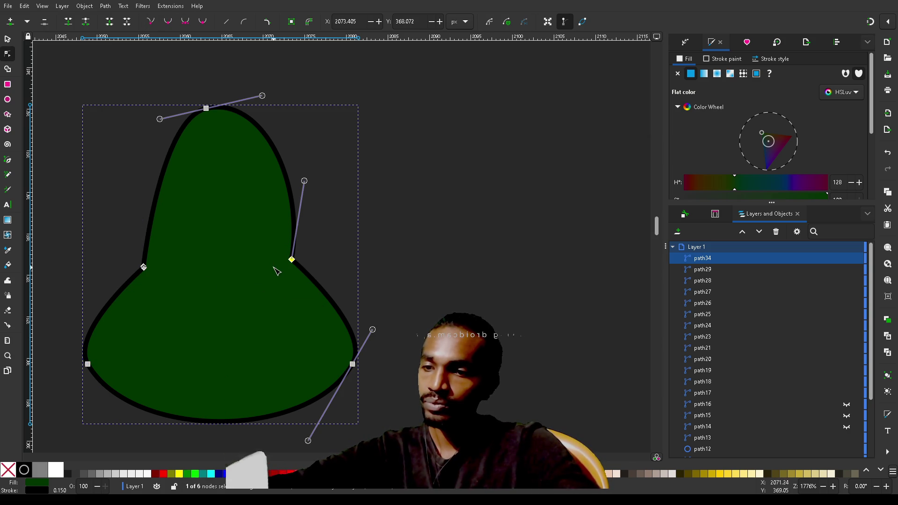
left_click(150, 22)
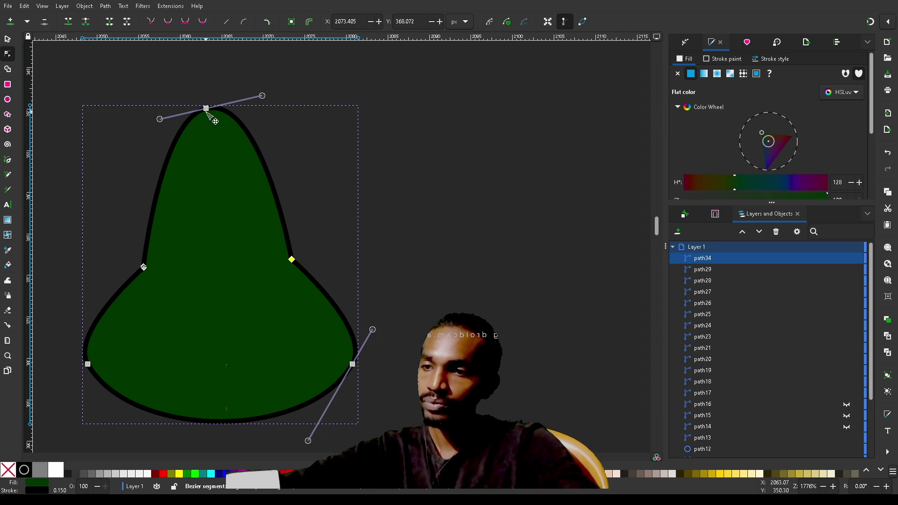
Round the top into a dome and lower it with the waist to shorten the bell
mouse_move(210, 107)
left_mouse_down()
mouse_move(228, 113)
mouse_move(221, 108)
left_mouse_up()
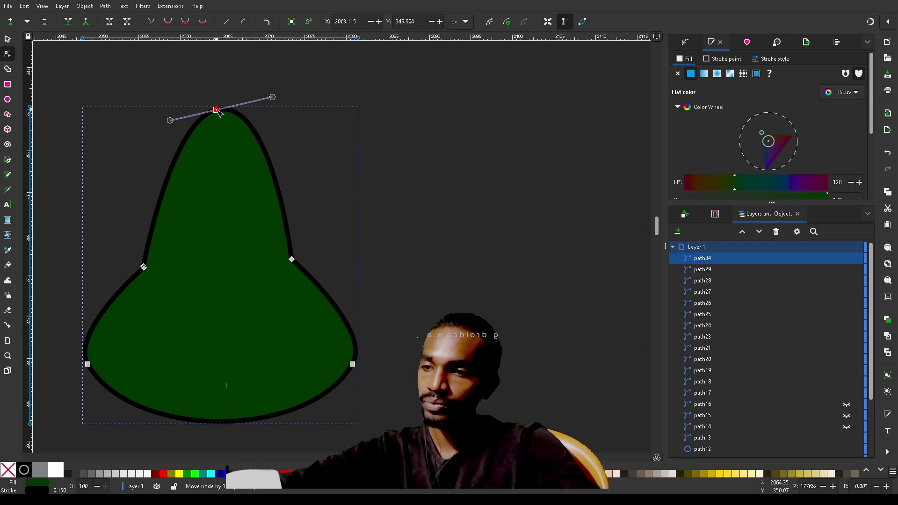
mouse_move(272, 97)
left_mouse_down()
mouse_move(275, 112)
mouse_move(338, 96)
mouse_move(306, 87)
left_mouse_up()
mouse_move(171, 123)
left_mouse_down()
mouse_move(112, 120)
mouse_move(122, 111)
left_mouse_up()
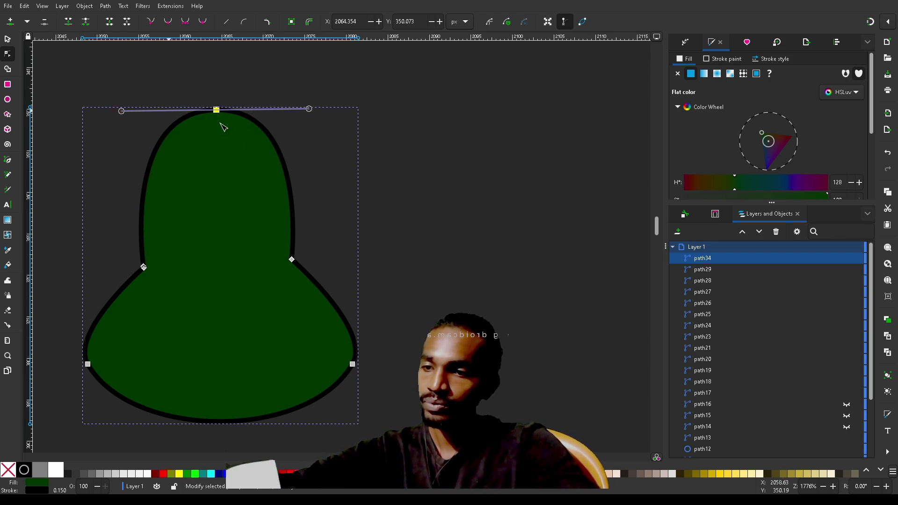
left_click_drag(293, 261, 295, 268)
mouse_move(440, 81)
left_mouse_down()
mouse_move(125, 292)
mouse_move(67, 301)
left_mouse_up()
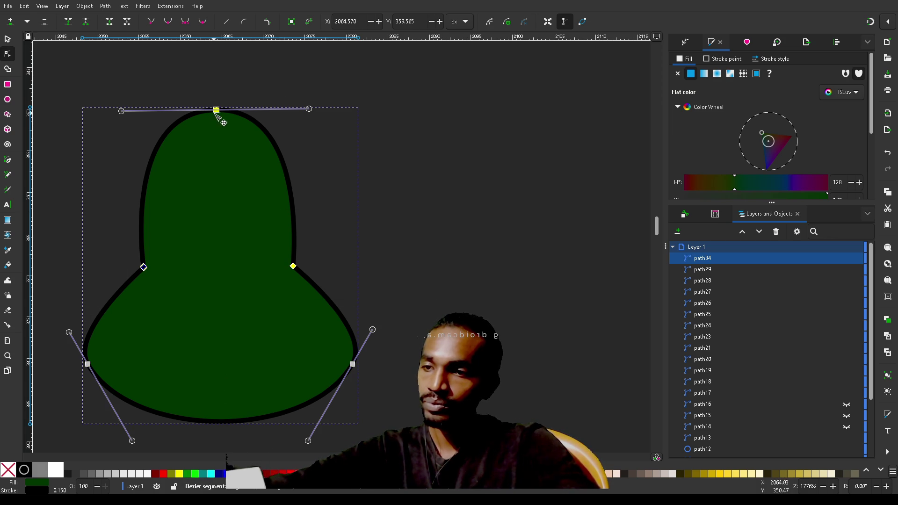
mouse_move(217, 111)
left_mouse_down()
mouse_move(226, 148)
mouse_move(209, 164)
mouse_move(224, 148)
mouse_move(218, 137)
left_mouse_up()
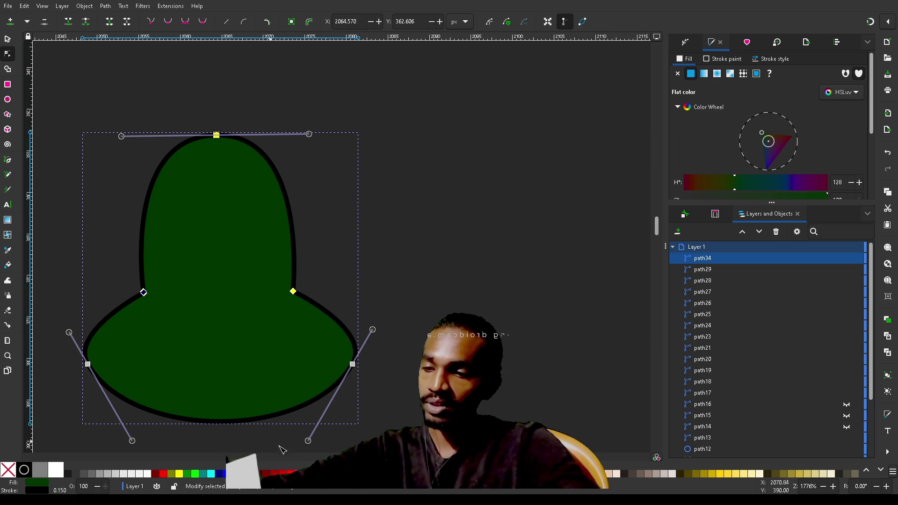
Curve both bottom flares upward into a bell skirt
left_click_drag(308, 441, 293, 411)
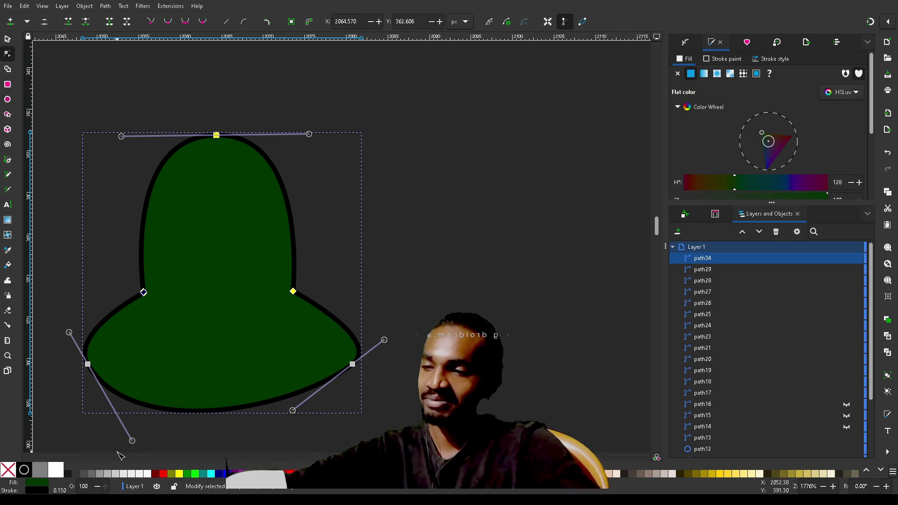
left_click_drag(131, 441, 150, 401)
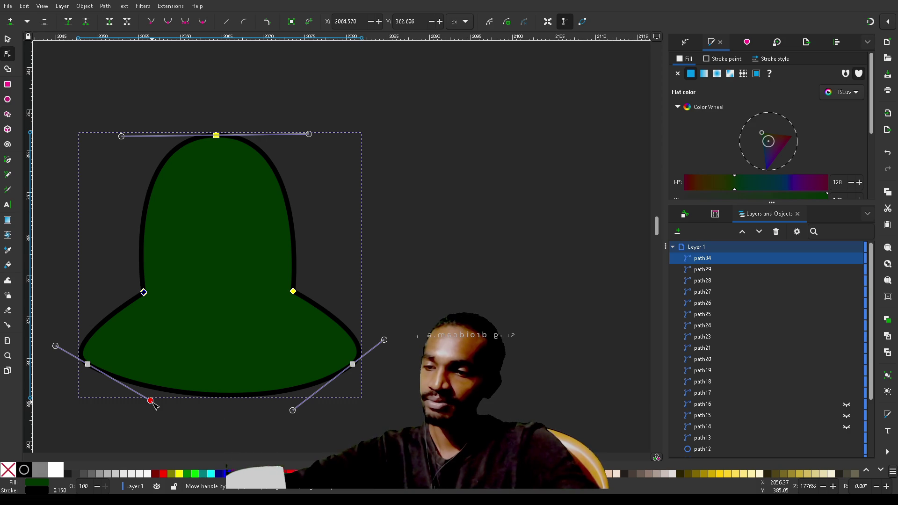
left_click(557, 270)
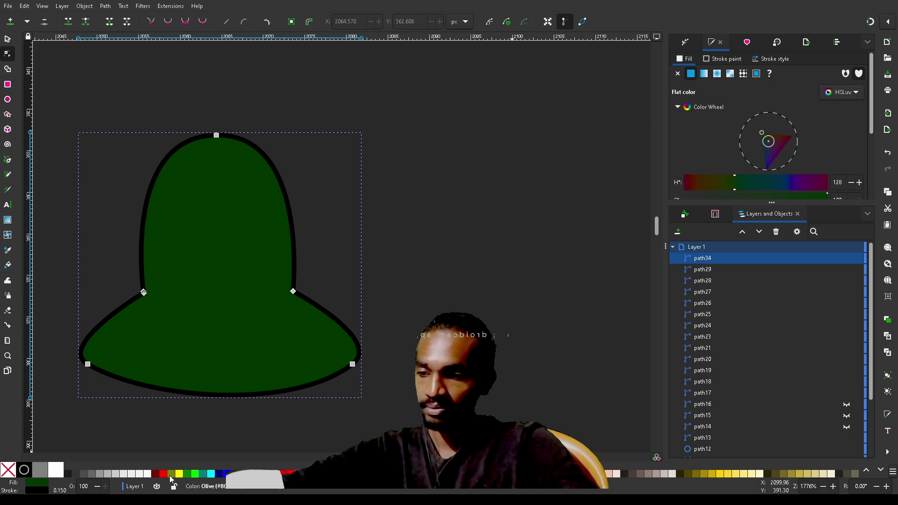
Fill the bell with olive gold
left_click(180, 473)
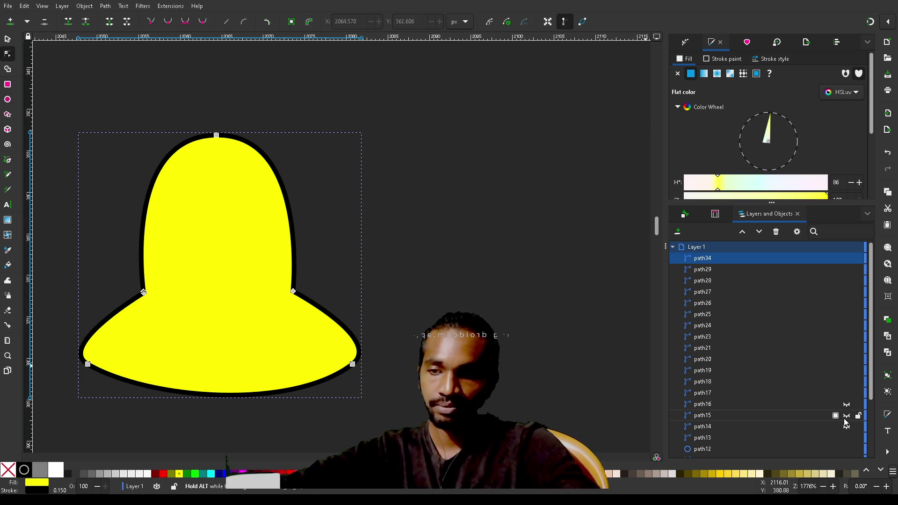
scroll(842, 411, "down", 3)
left_click(803, 474)
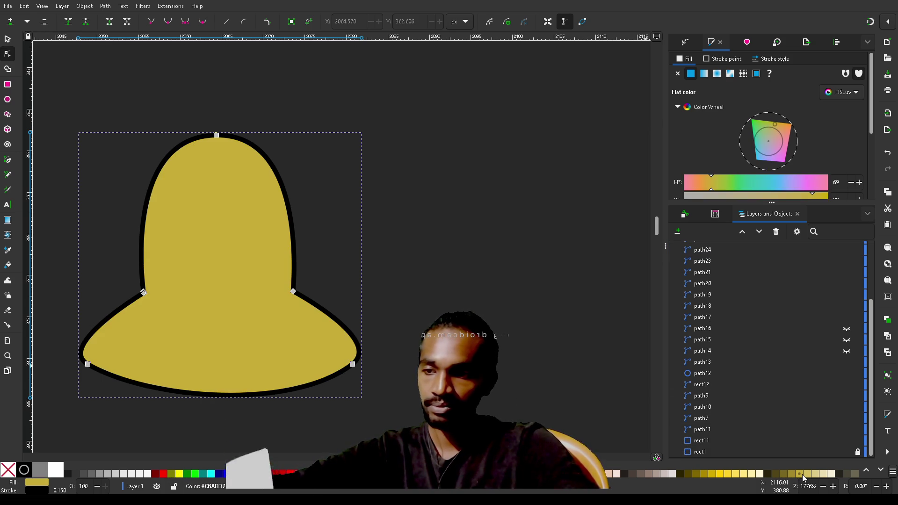
key("Escape")
scroll(419, 324, "down", 2)
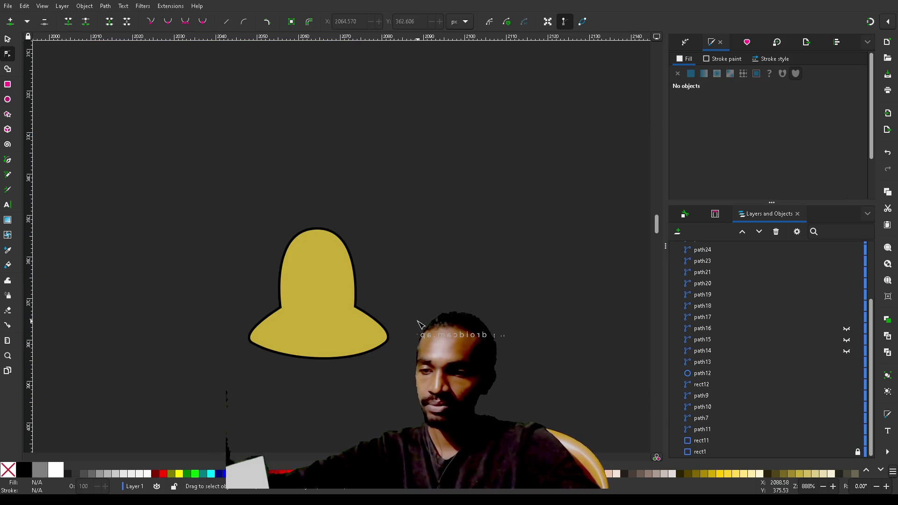
scroll(419, 324, "down", 2)
scroll(420, 324, "down", 1)
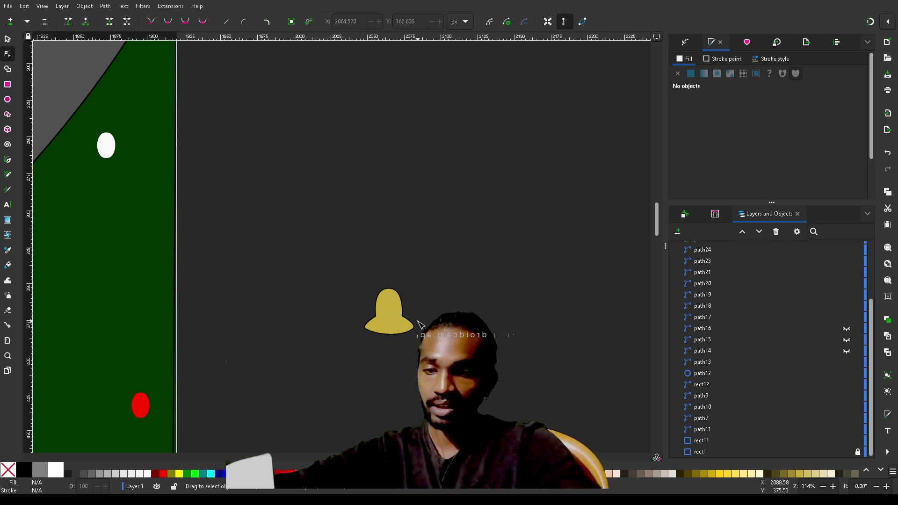
scroll(419, 324, "left", 10)
scroll(419, 324, "right", 5)
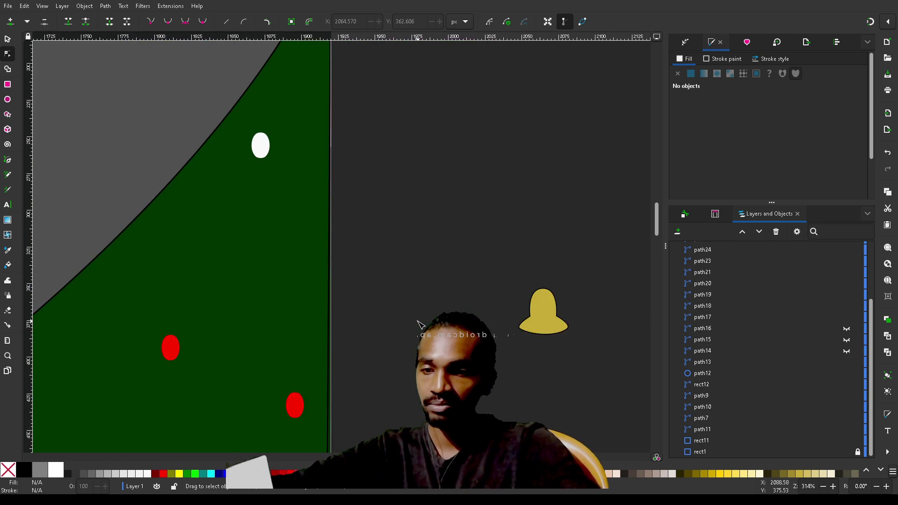
scroll(420, 324, "down", 3)
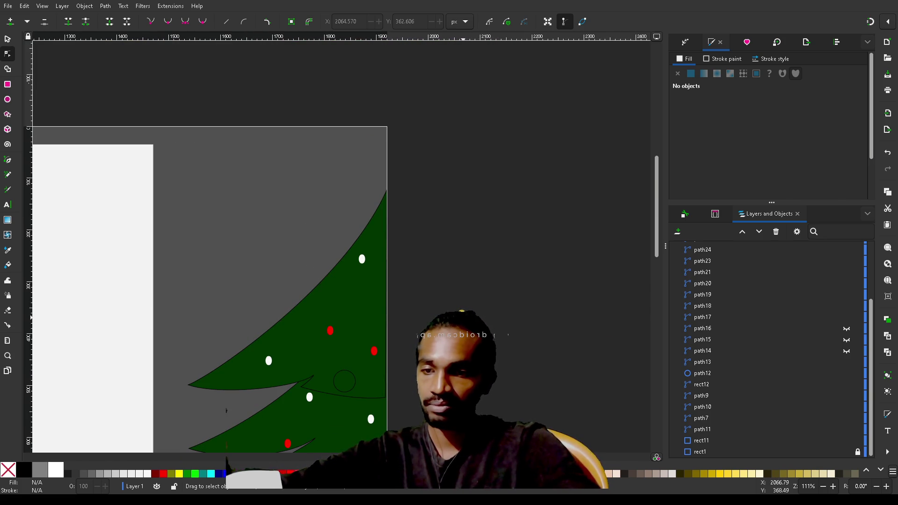
Duplicate the bell and move the copy onto the tree's upper branches
left_click(462, 311)
key("ctrl+d")
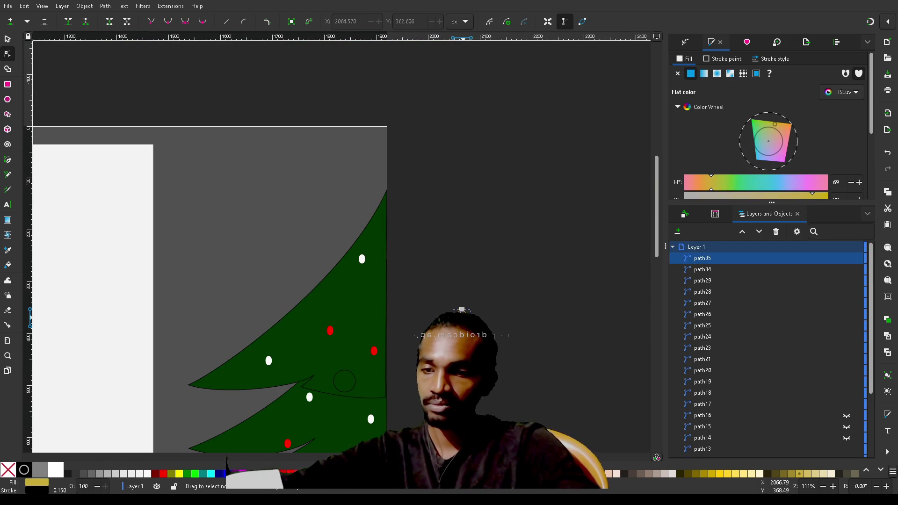
key("Escape")
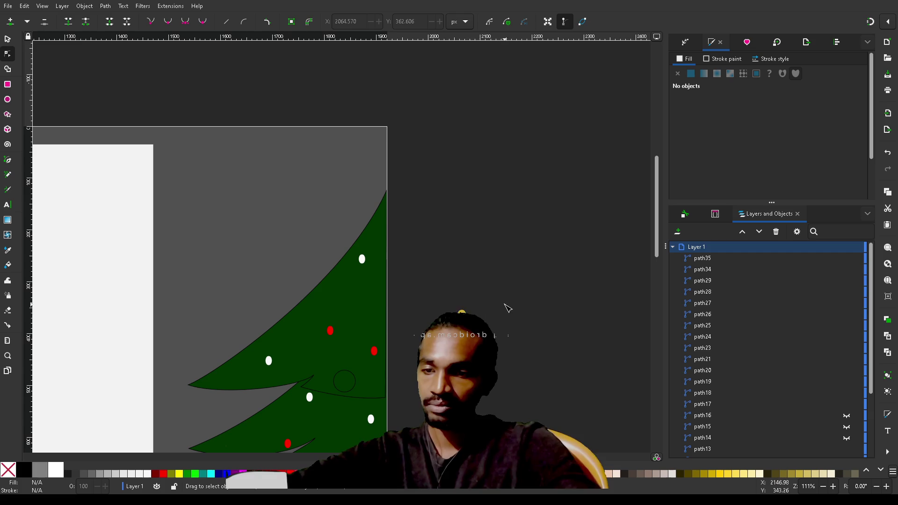
left_click(702, 257)
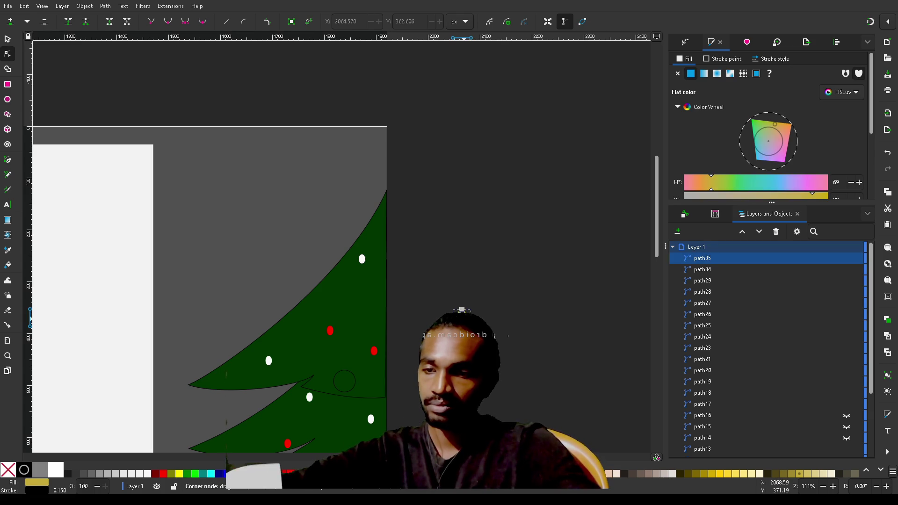
key("s")
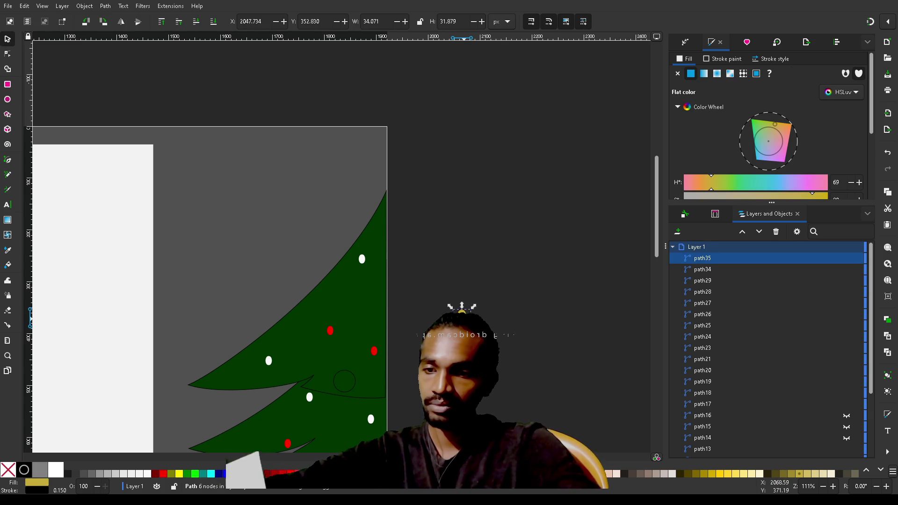
mouse_move(459, 320)
left_mouse_down()
mouse_move(348, 370)
mouse_move(312, 368)
mouse_move(293, 329)
left_mouse_up()
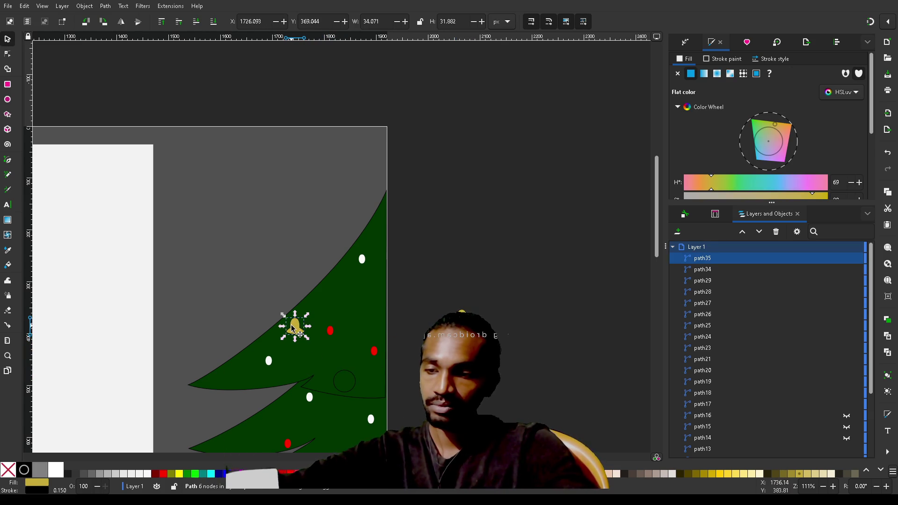
Duplicate another bell and place it in the middle of the tree
key("ctrl+d")
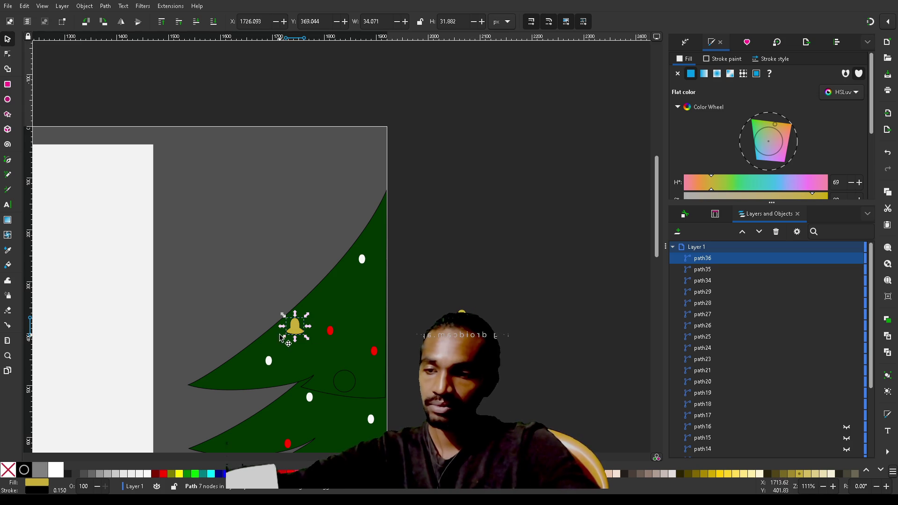
scroll(296, 327, "down", 8)
scroll(296, 327, "up", 3)
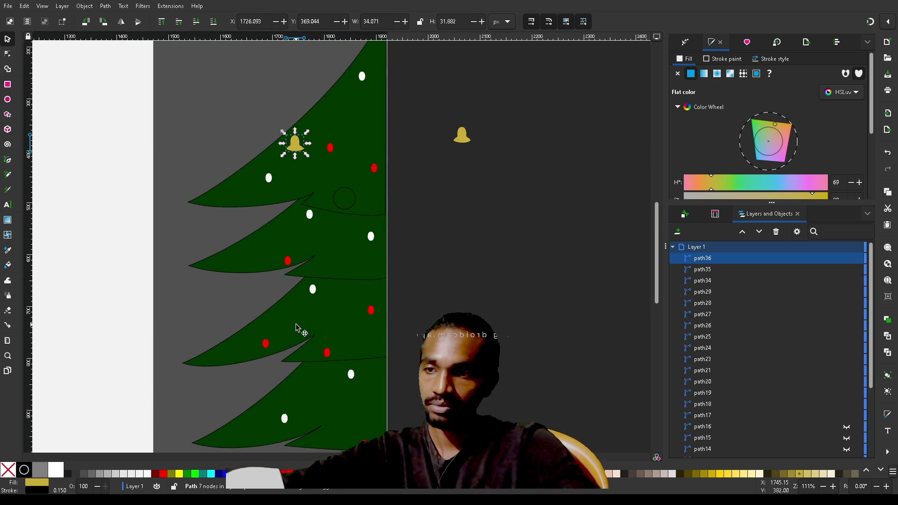
scroll(296, 327, "down", 2)
mouse_move(295, 107)
left_mouse_down()
mouse_move(355, 205)
mouse_move(355, 233)
left_mouse_up()
Duplicate a third bell and move it to the tree's lower-left branch
key("ctrl+d")
left_click(354, 232)
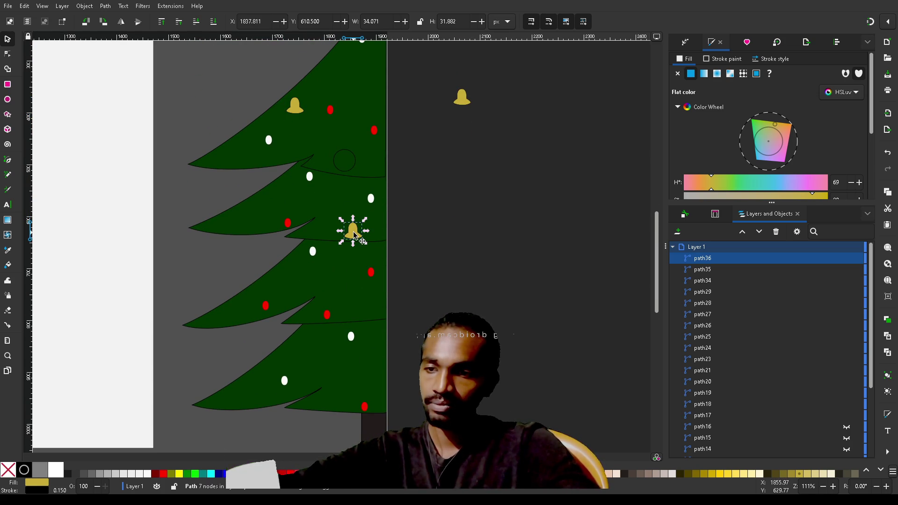
left_click_drag(354, 236, 228, 405)
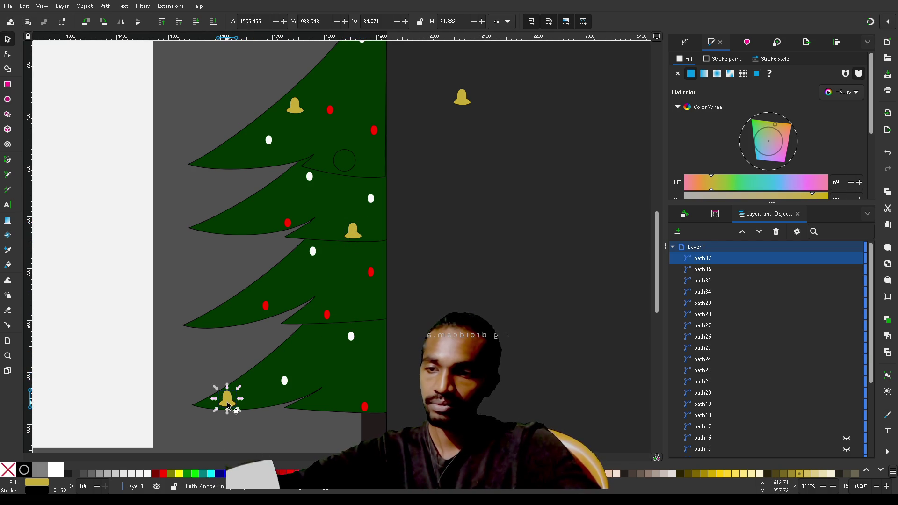
left_click(529, 214)
scroll(528, 214, "up", 2)
scroll(529, 214, "up", 1)
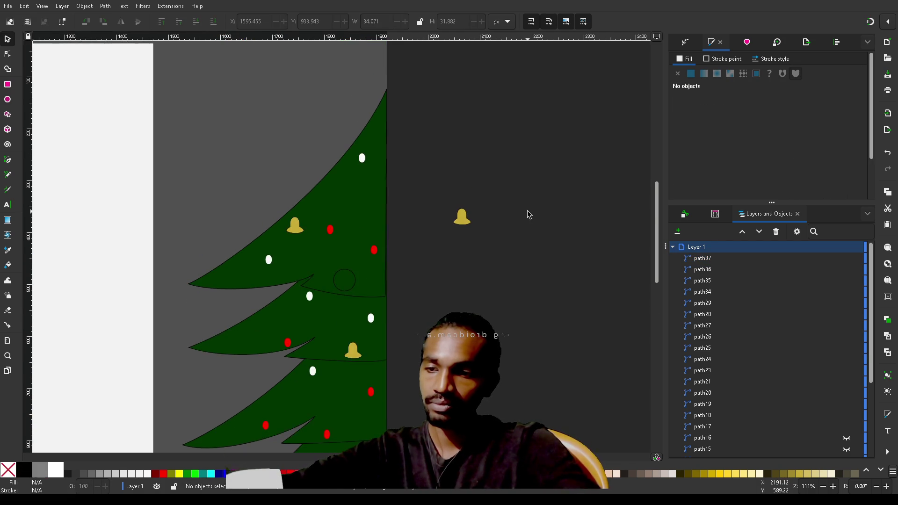
scroll(528, 214, "down", 3)
scroll(528, 214, "up", 1)
scroll(527, 211, "up", 3)
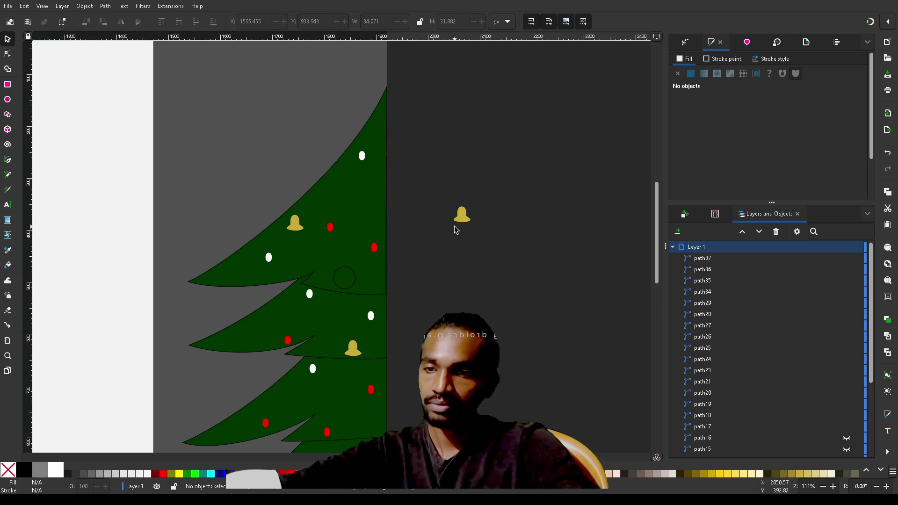
Delete the stray gold bell next to the tree and save with Ctrl+S
left_click_drag(524, 170, 422, 263)
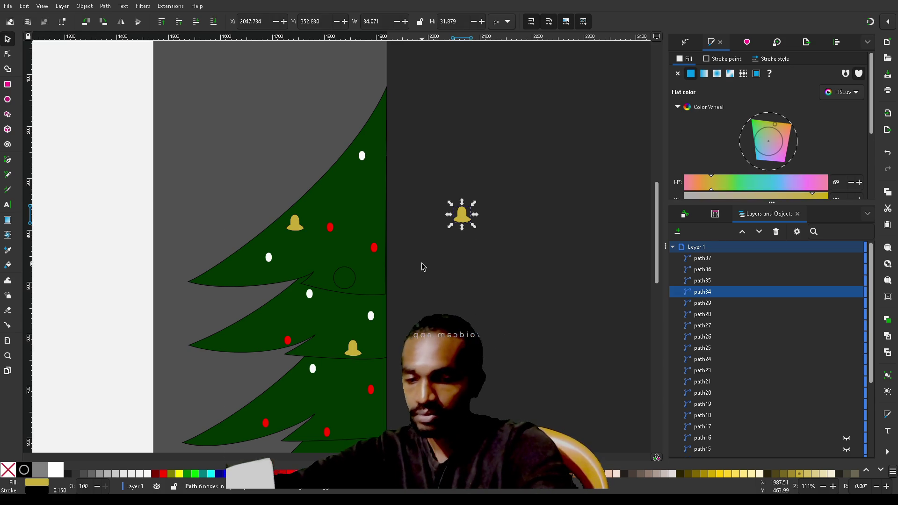
key("Delete")
key("Delete")
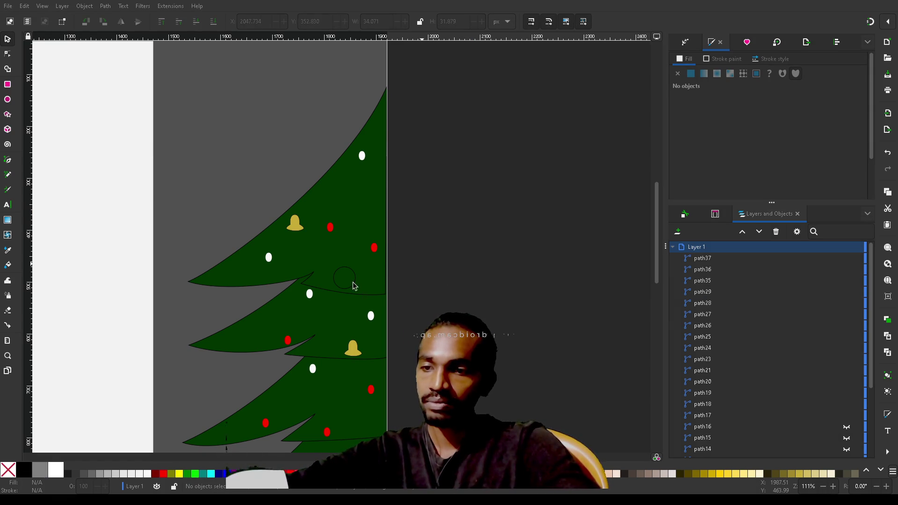
key("ctrl+s")
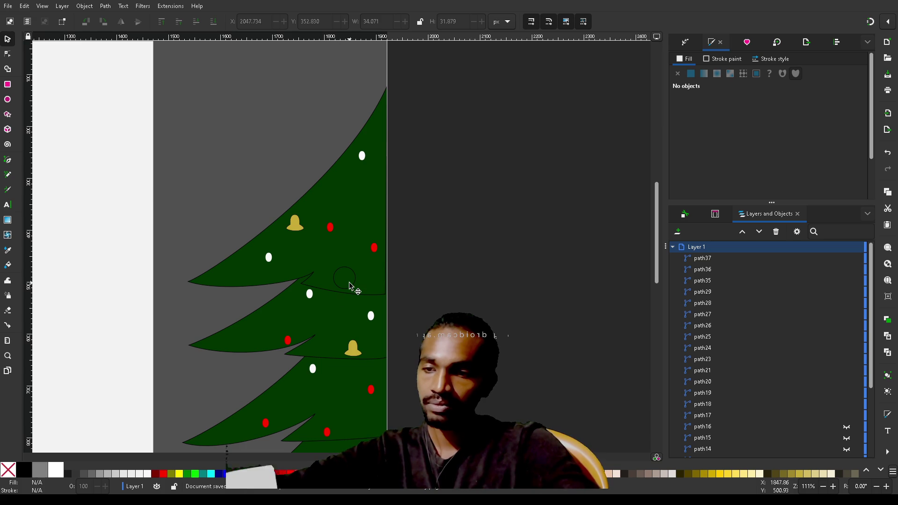
left_click(348, 286)
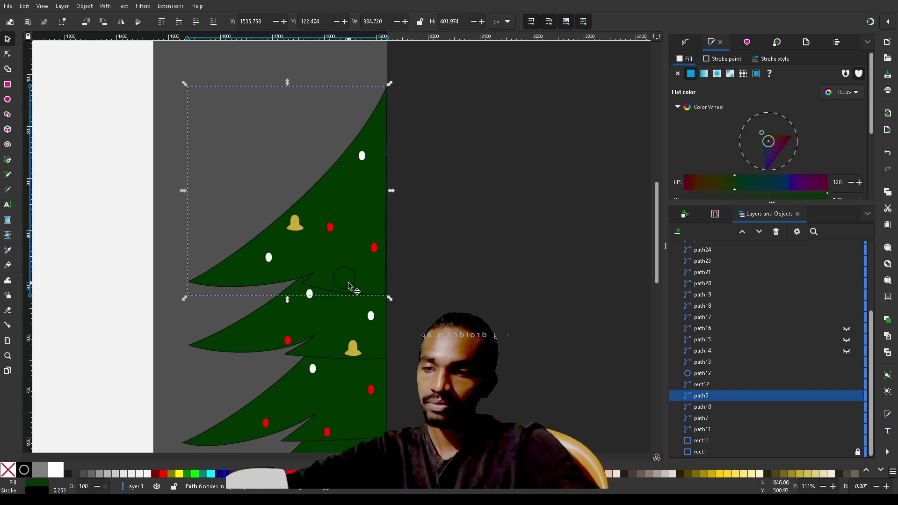
left_click(504, 194)
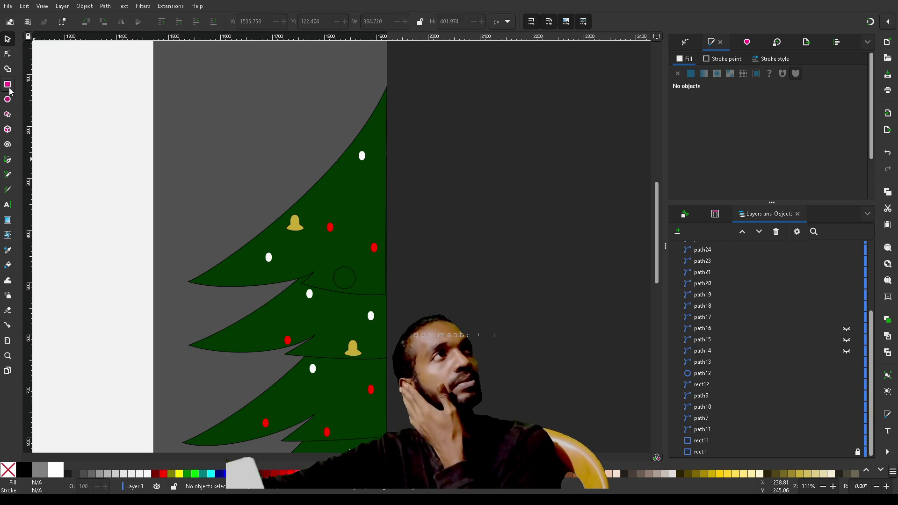
left_click(8, 86)
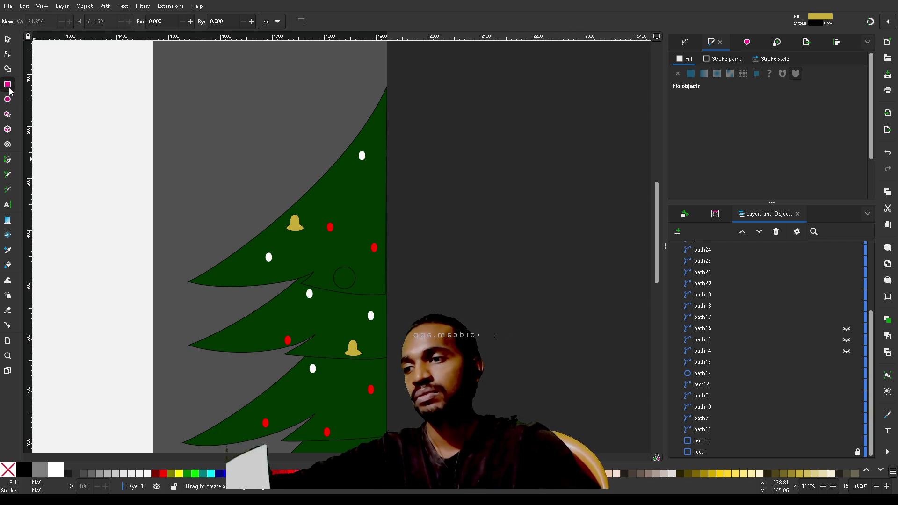
Draw a small red circle beside the tree
left_click(7, 99)
mouse_move(435, 133)
left_mouse_down()
mouse_move(495, 176)
mouse_move(513, 209)
mouse_move(538, 220)
mouse_move(465, 158)
left_mouse_up()
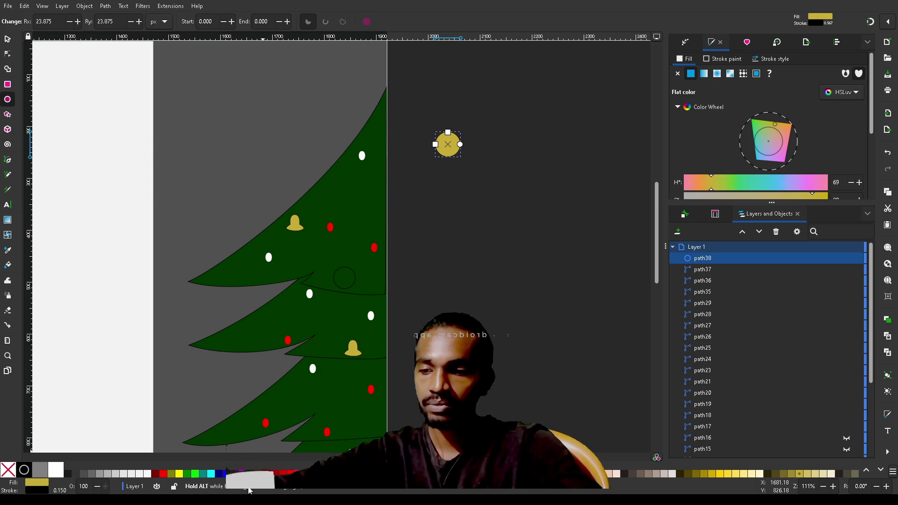
left_click(290, 473)
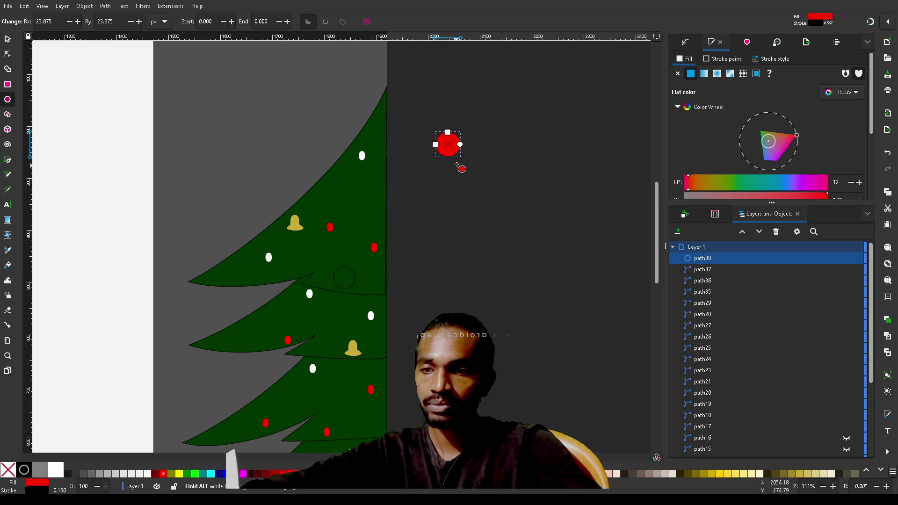
scroll(459, 164, "up", 3, "ctrl")
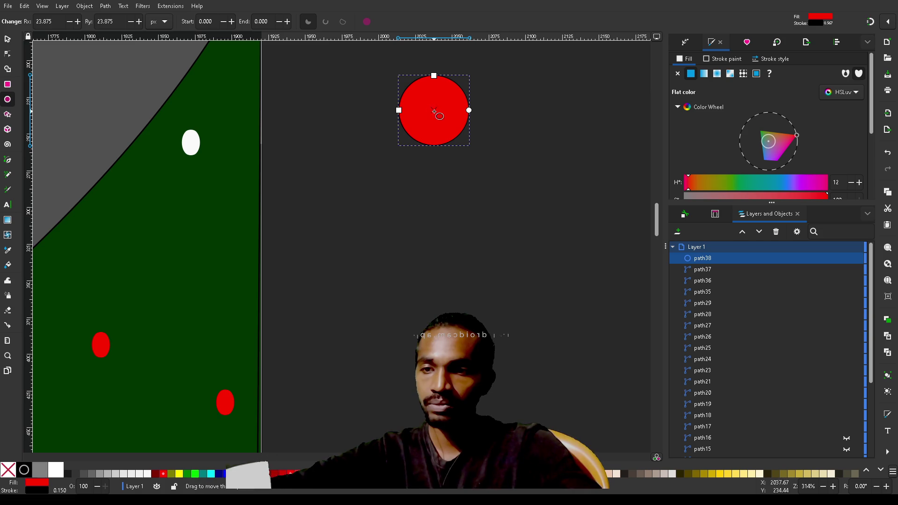
left_click(483, 136)
Duplicate the red circle and shrink the copy slightly on top of it
left_click(424, 114)
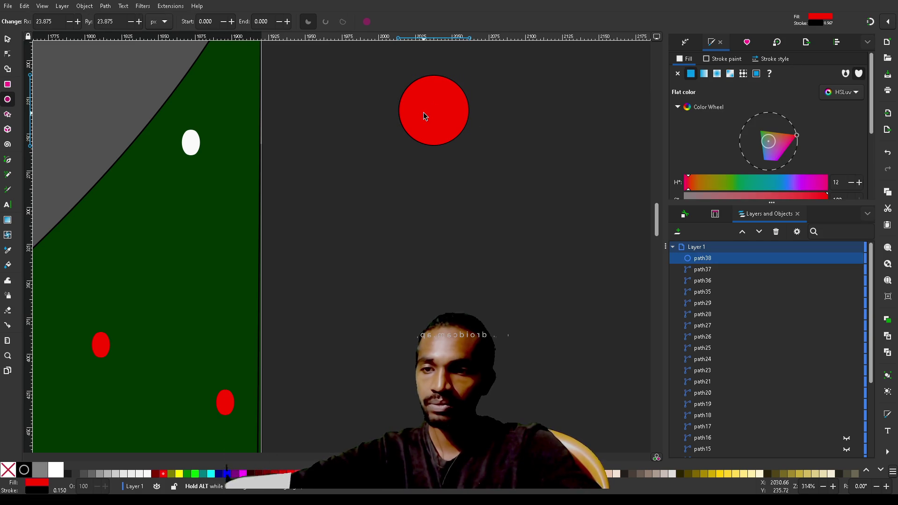
key("s")
key("ctrl+d")
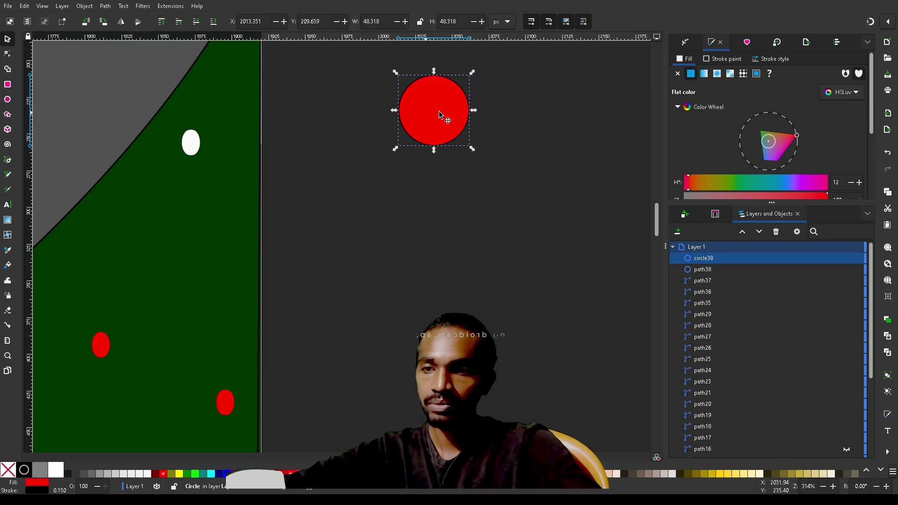
left_click_drag(473, 75, 461, 83)
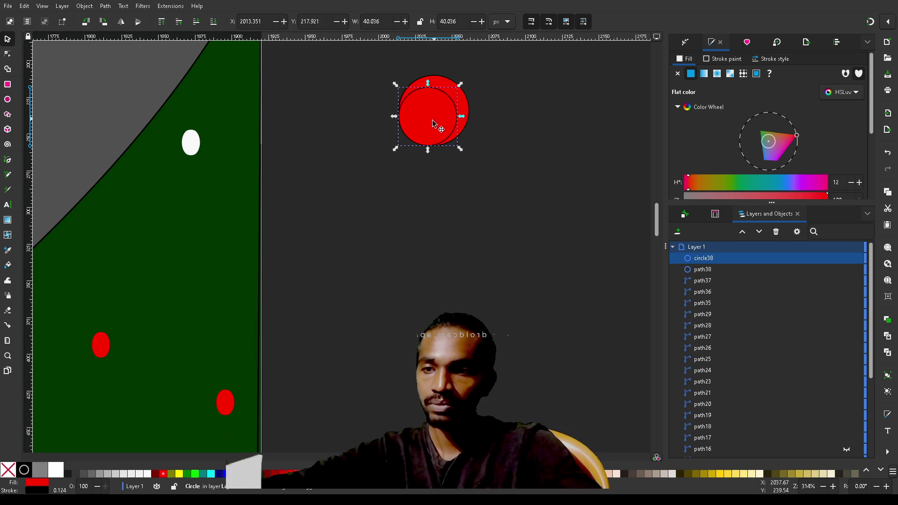
mouse_move(430, 124)
left_mouse_down()
mouse_move(441, 124)
mouse_move(439, 117)
left_mouse_up()
left_click_drag(466, 84, 442, 100)
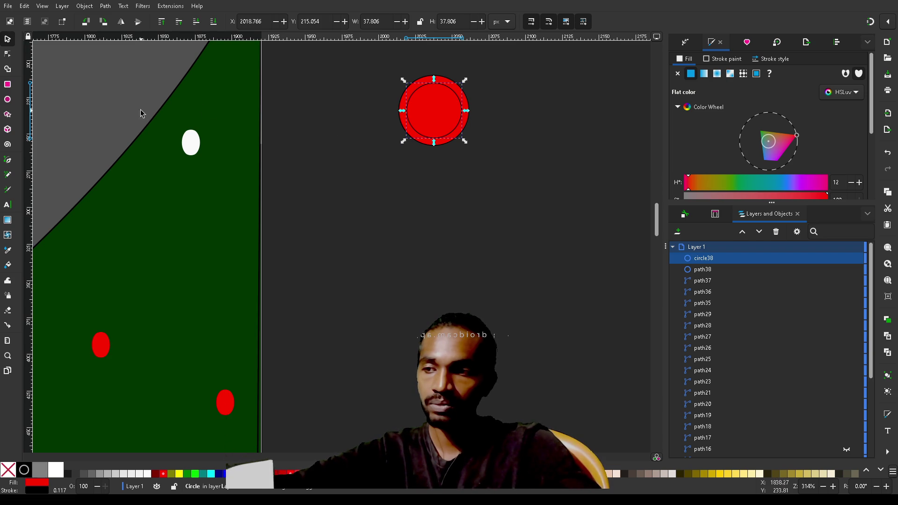
left_click(8, 84)
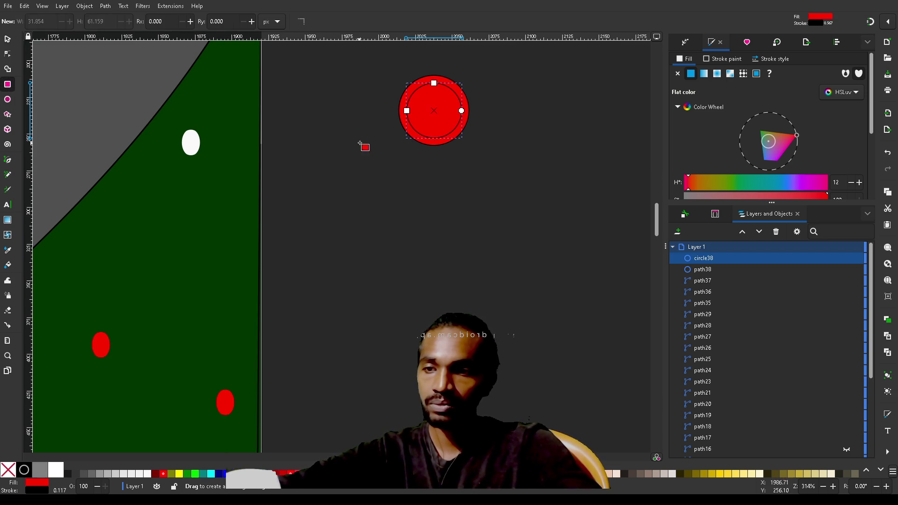
Draw a tall red rectangle and tuck it up under the circles
mouse_move(364, 134)
left_mouse_down()
mouse_move(644, 310)
mouse_move(513, 337)
mouse_move(504, 384)
left_mouse_up()
left_click_drag(461, 279, 468, 253)
key("ctrl+z")
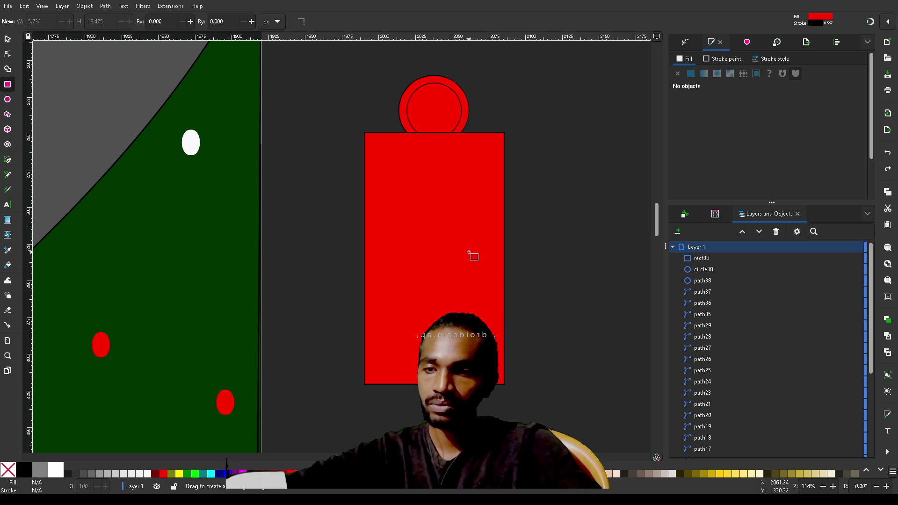
key("s")
left_click(470, 255)
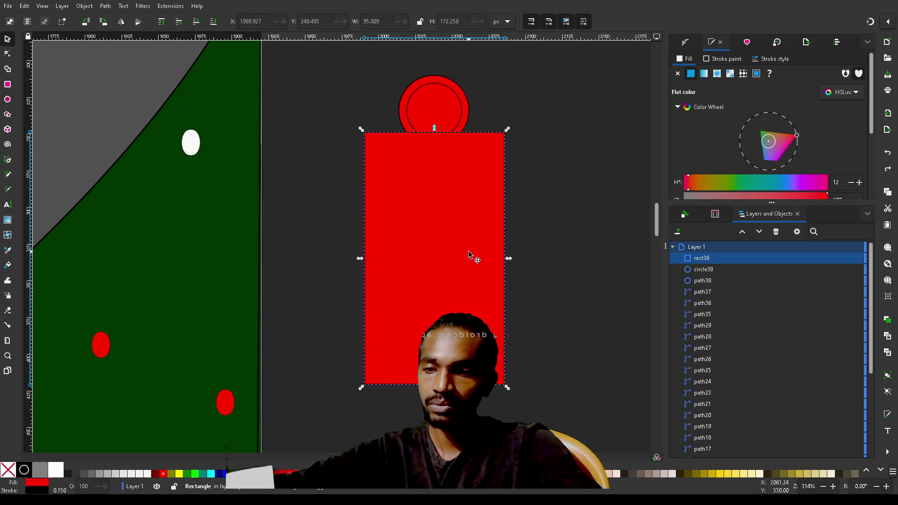
left_click_drag(470, 255, 467, 234)
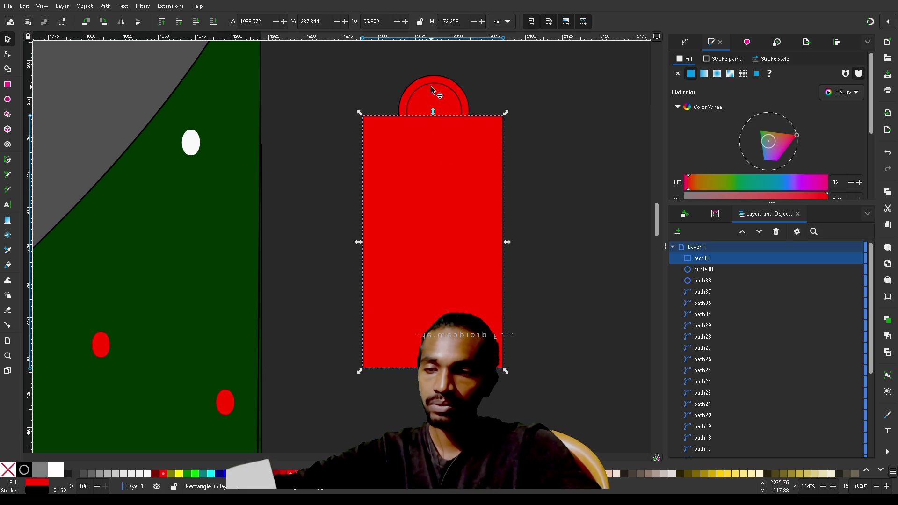
mouse_move(444, 193)
left_mouse_down()
mouse_move(440, 187)
mouse_move(447, 218)
left_mouse_up()
Rotate the rectangle to a slight tilt and fine-tune its position against the circles
left_click(439, 214)
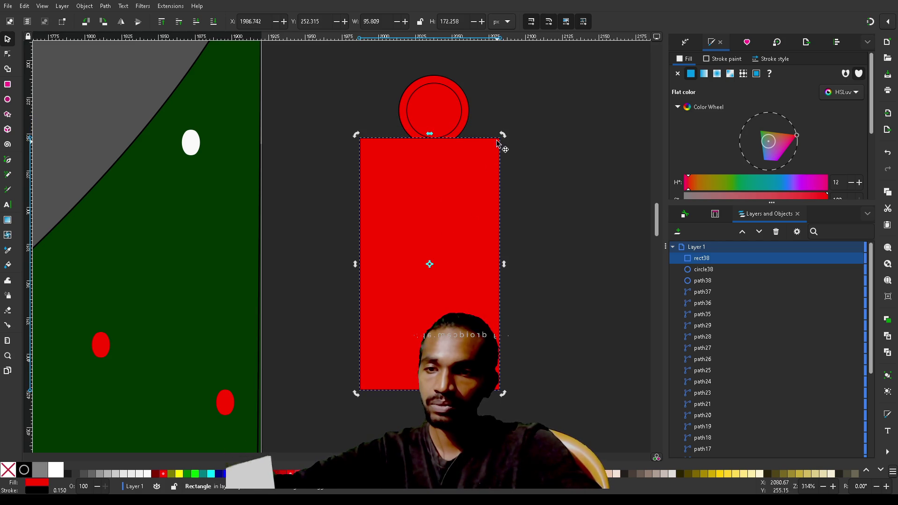
left_click_drag(504, 137, 490, 133)
mouse_move(452, 234)
left_mouse_down()
mouse_move(477, 209)
mouse_move(469, 213)
left_mouse_up()
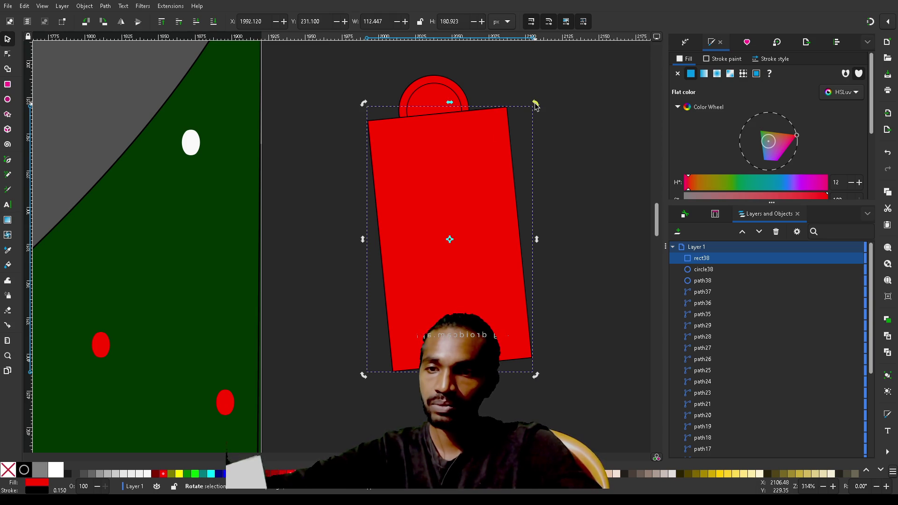
left_click_drag(537, 105, 522, 103)
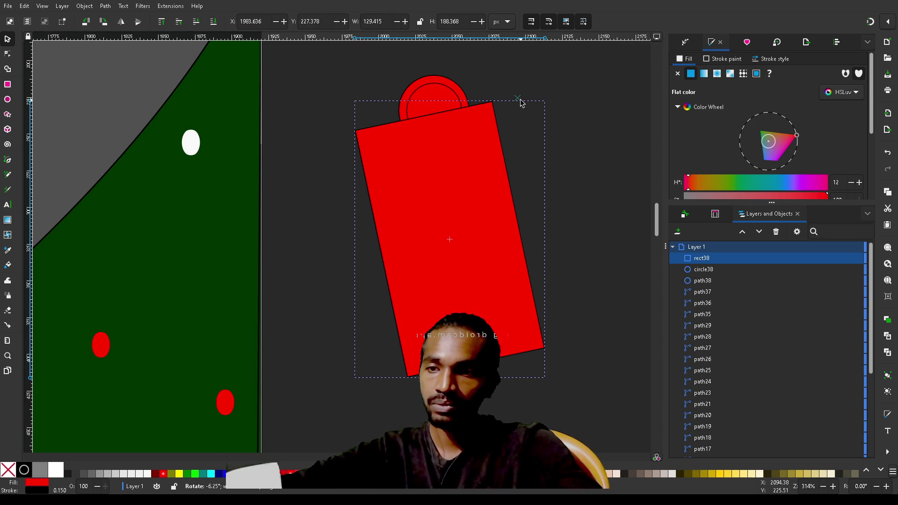
left_click_drag(520, 101, 519, 100)
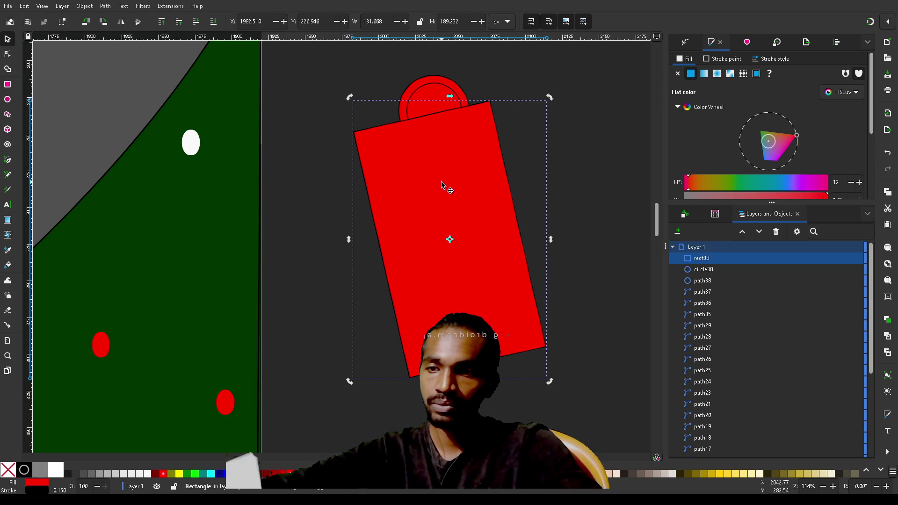
left_click_drag(441, 181, 444, 185)
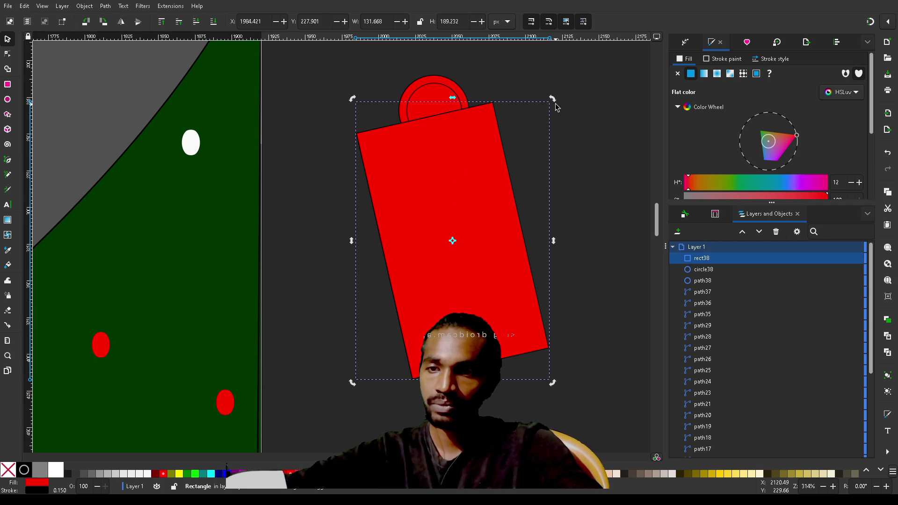
mouse_move(555, 102)
left_mouse_down()
mouse_move(580, 91)
mouse_move(541, 85)
left_mouse_up()
mouse_move(430, 175)
left_mouse_down()
mouse_move(437, 163)
mouse_move(437, 171)
left_mouse_up()
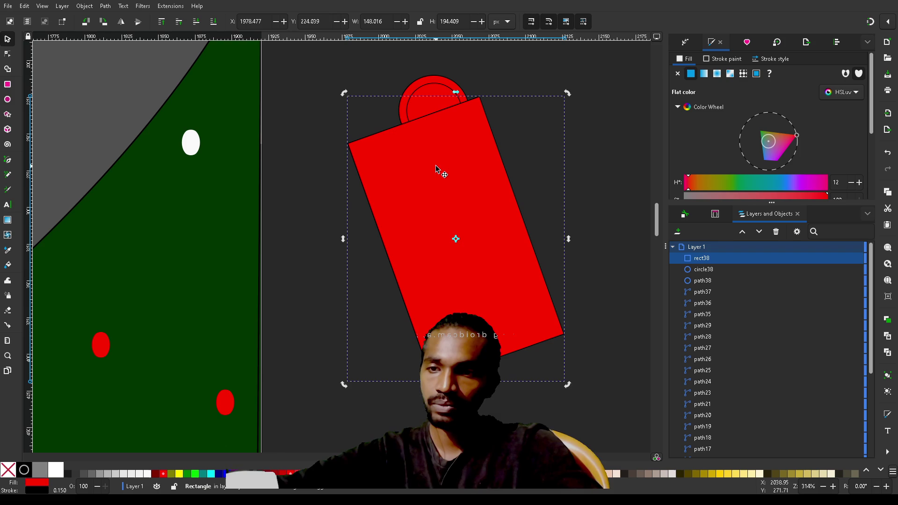
left_click(425, 84)
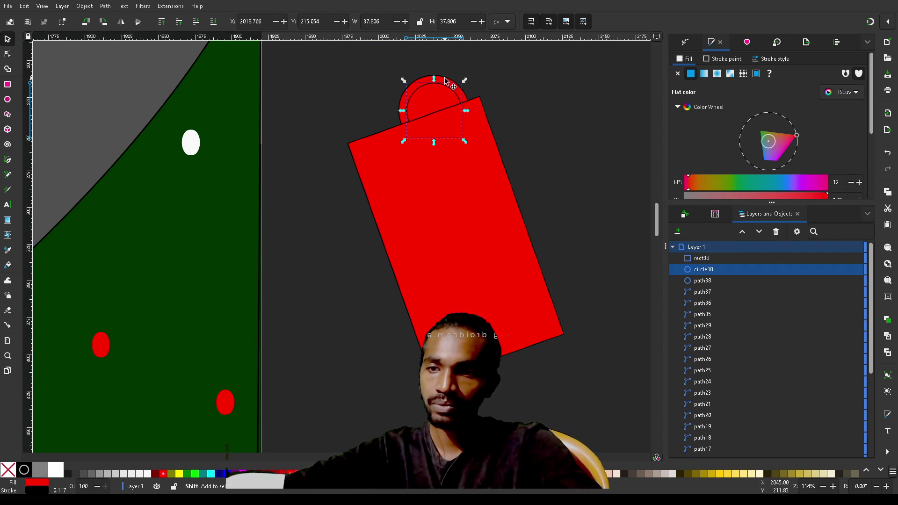
Centre the two red circles on each other with the Align options
left_click(444, 77, "shift")
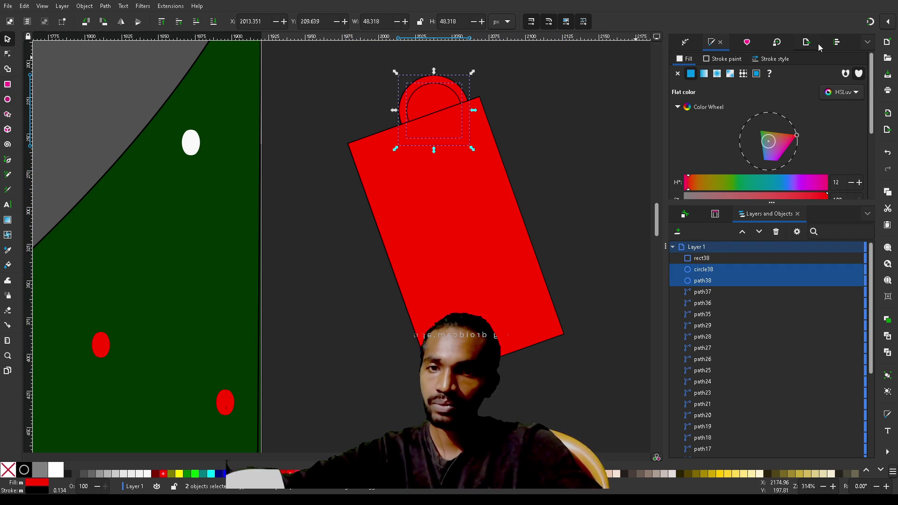
left_click(836, 42)
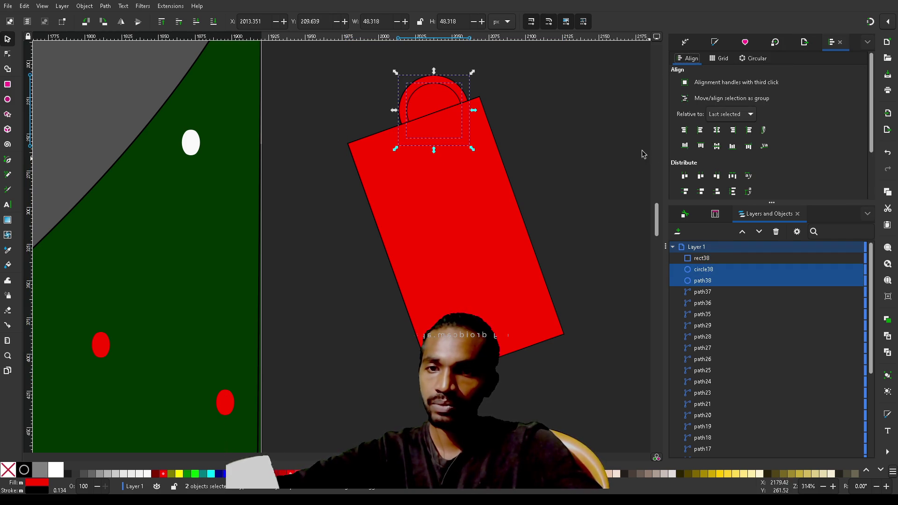
left_click(718, 146)
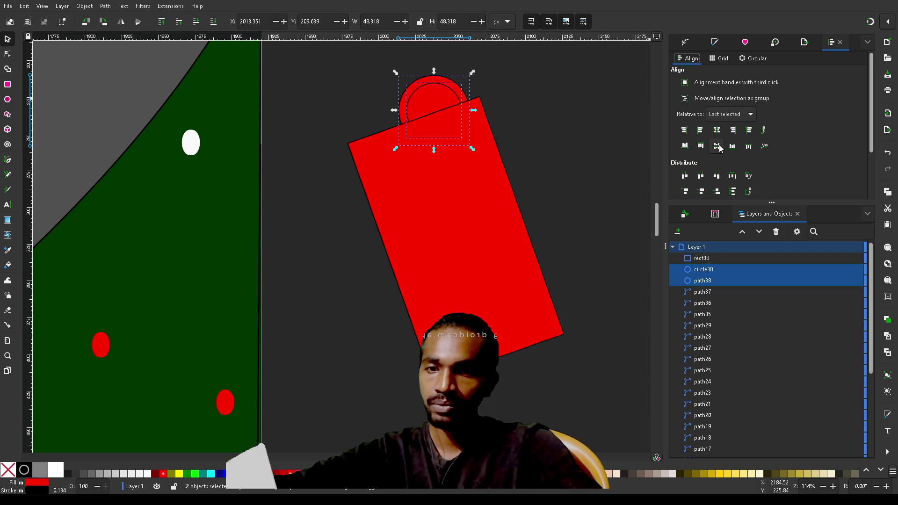
left_click(579, 103)
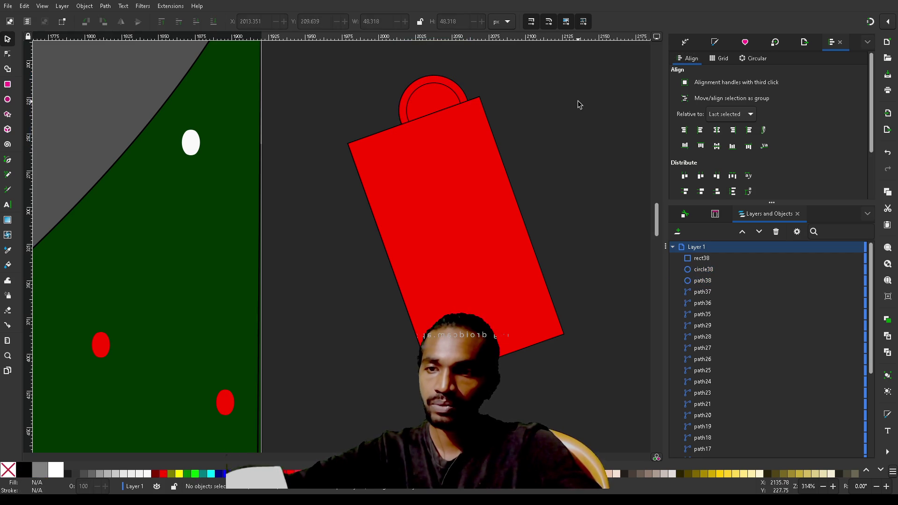
Remove the inner disc with Shape Builder to leave a single red ring
left_click(426, 104)
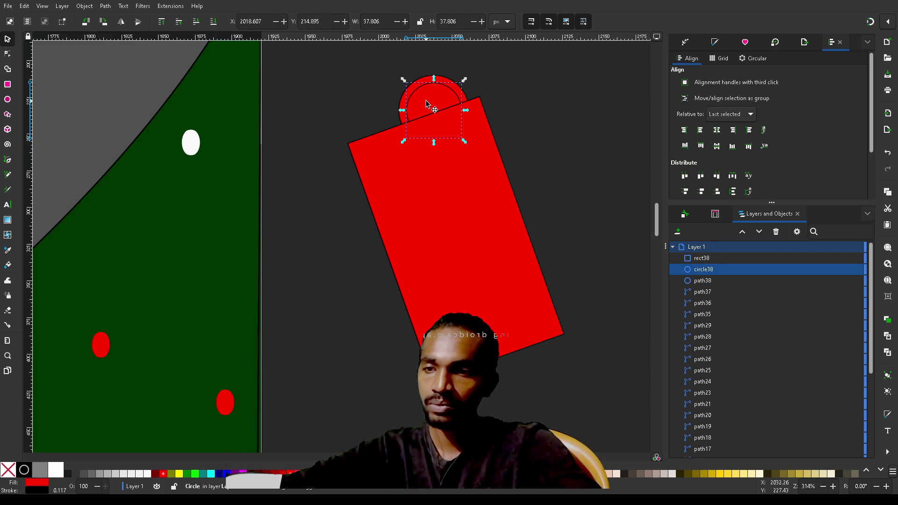
left_click(444, 79, "shift")
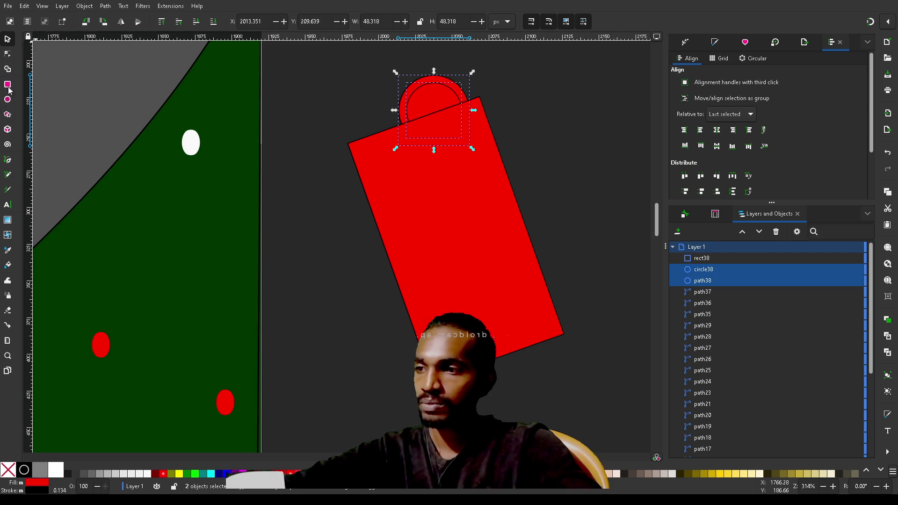
left_click(7, 69)
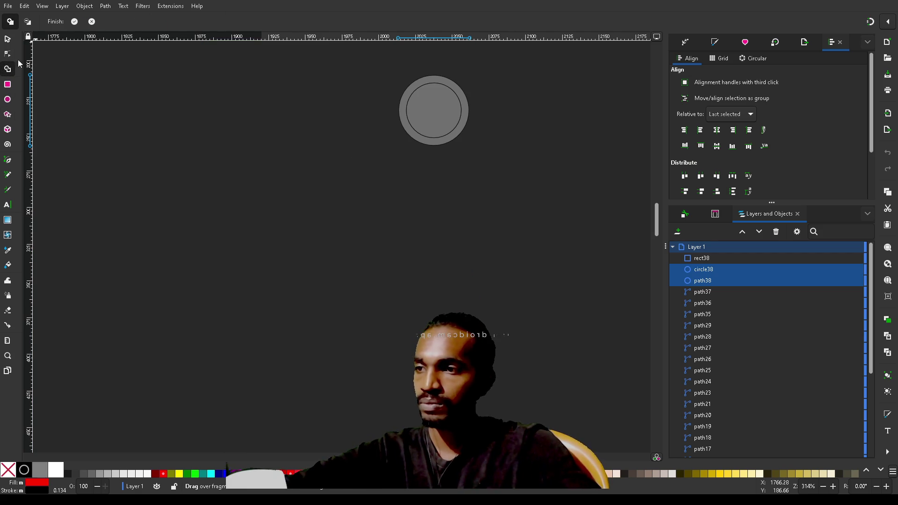
left_click(28, 21)
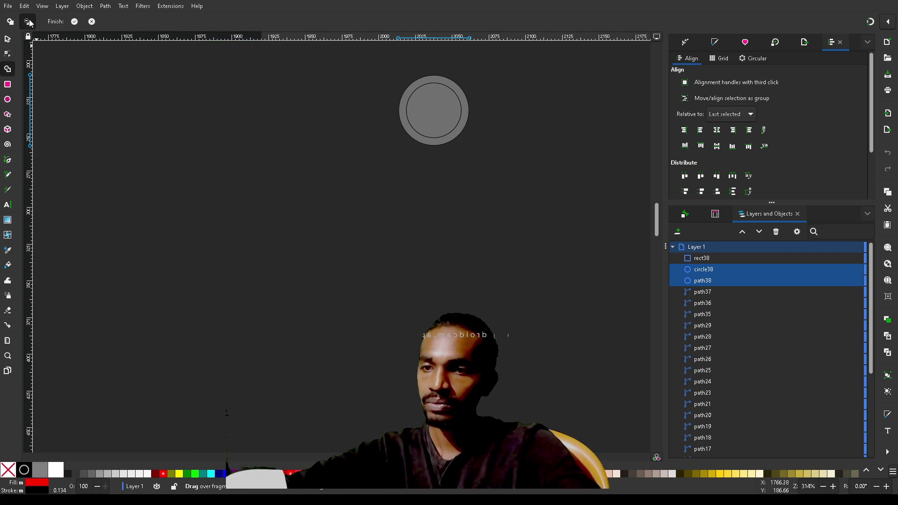
left_click(451, 116)
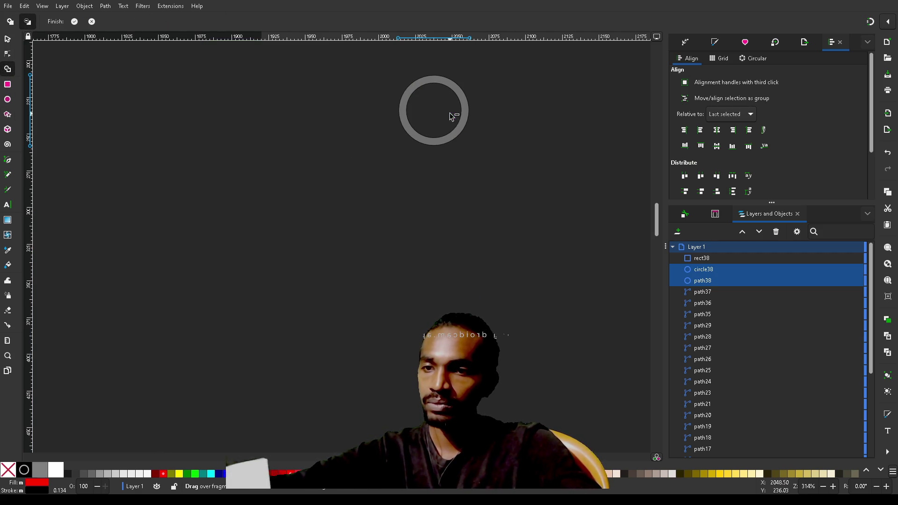
left_click(74, 21)
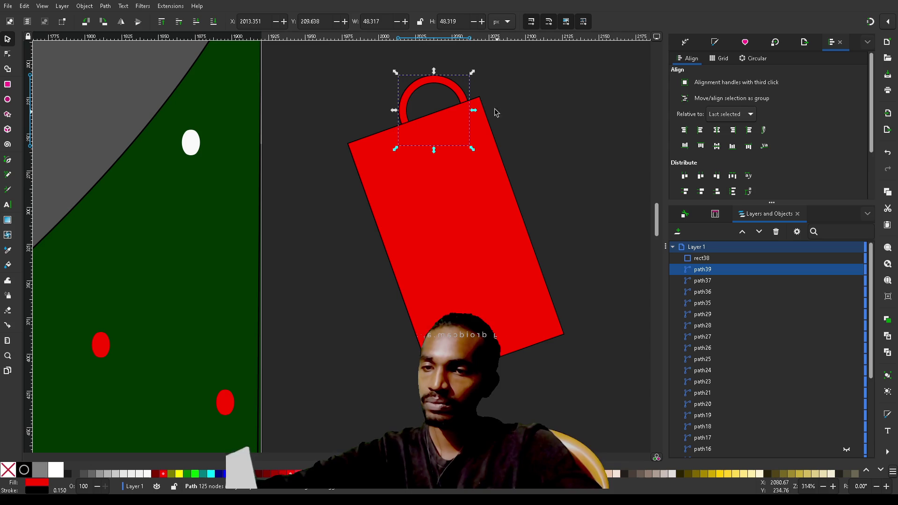
Use Shape Builder on the ring and tag to remove the tag body and inner half-circle, keeping the upper red arc
left_click(461, 96)
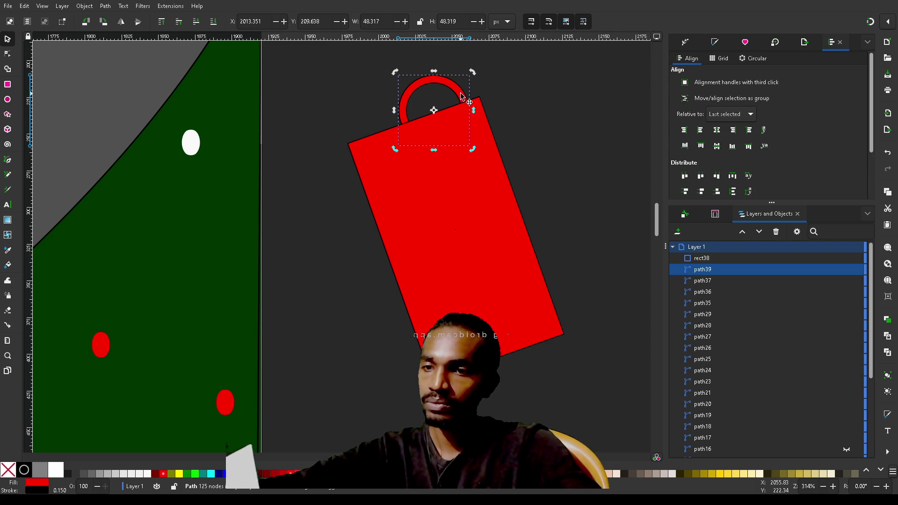
left_click(489, 189, "shift")
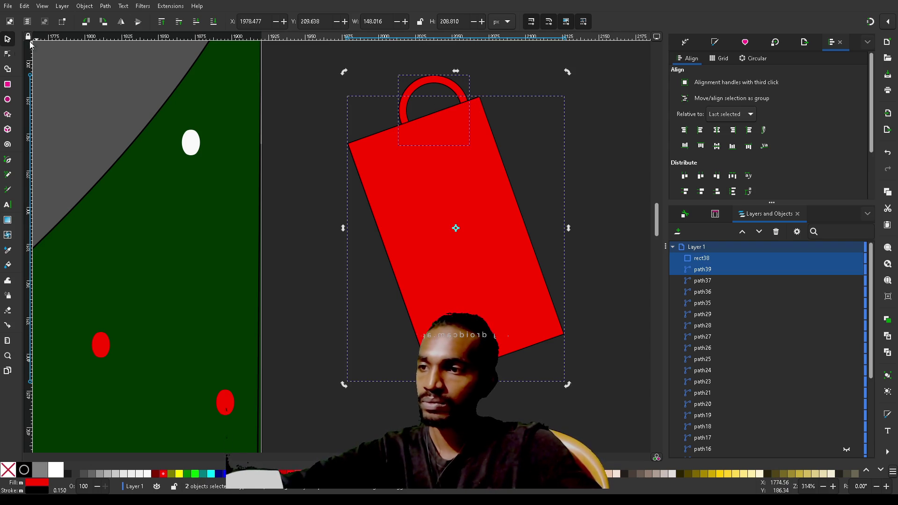
left_click(8, 70)
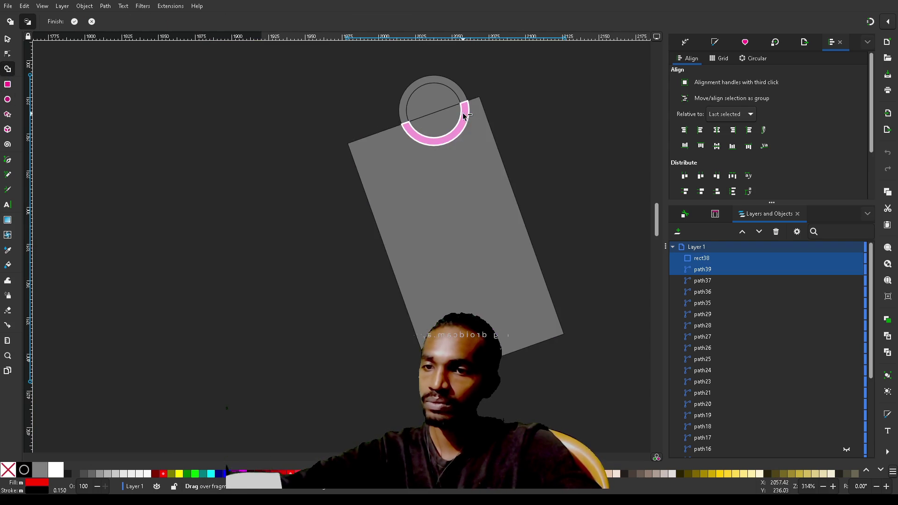
left_click(397, 145, "shift")
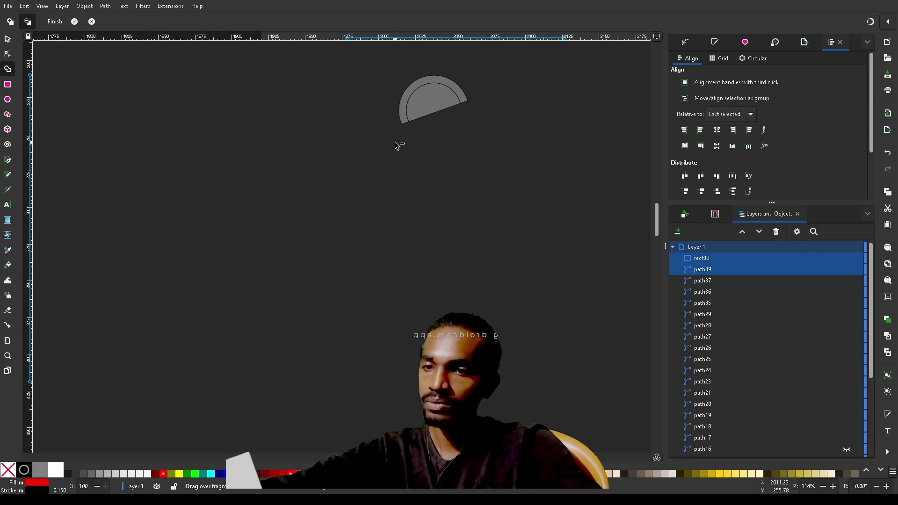
left_click(440, 106, "shift")
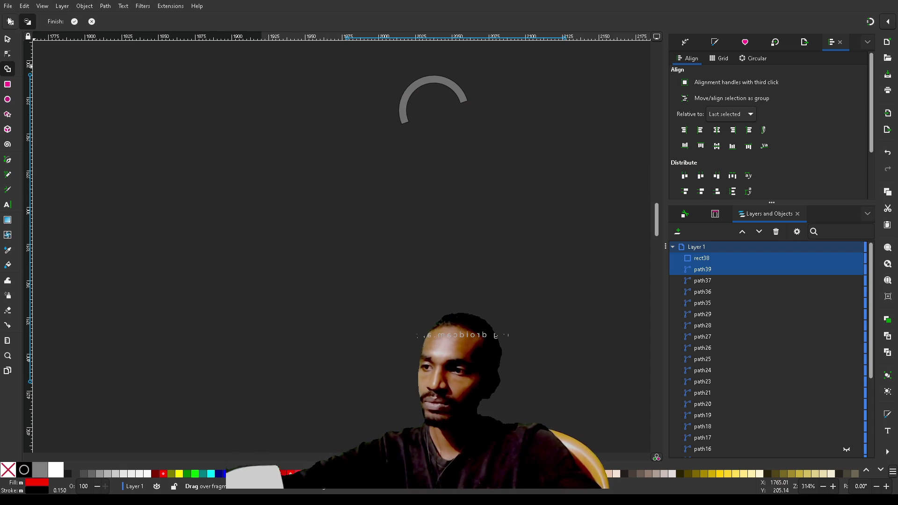
left_click(74, 22)
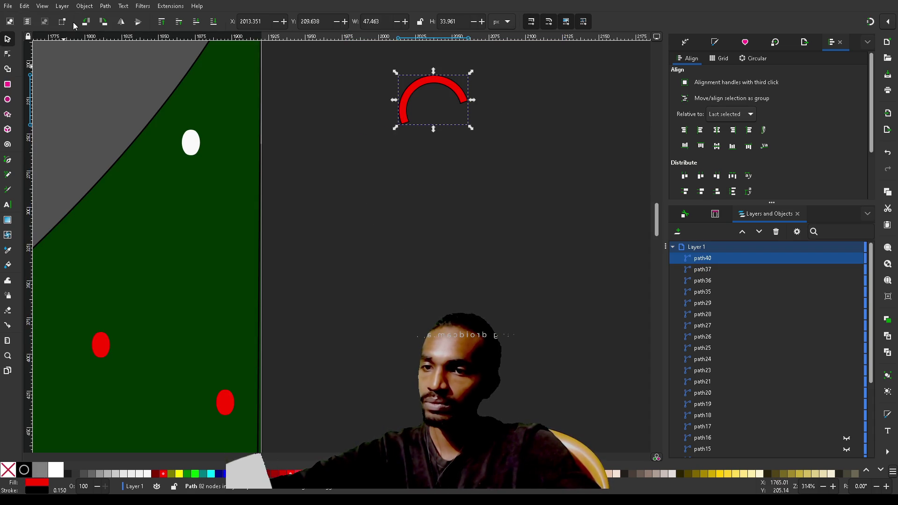
left_click(7, 86)
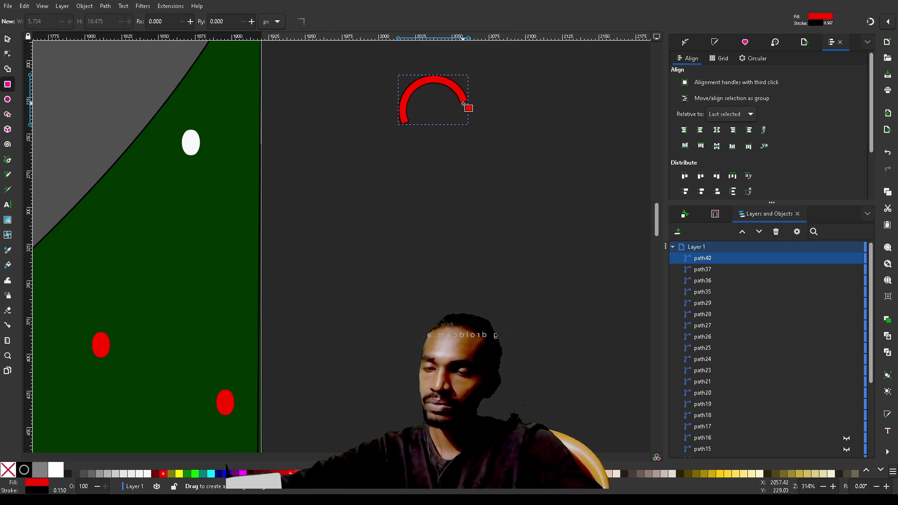
Zoom in and draw a small rectangle at the red arc's right end, undoing and redoing the last two changes
scroll(464, 104, "up", 6)
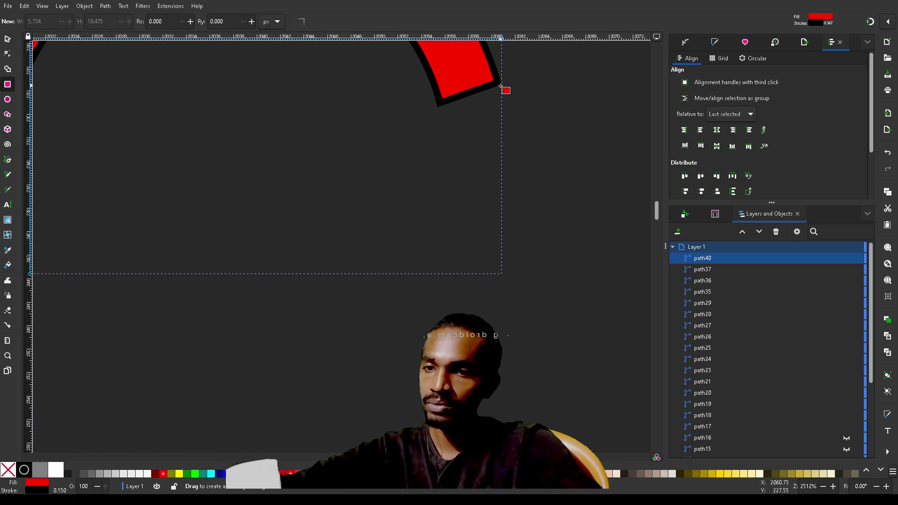
mouse_move(503, 84)
left_mouse_down()
mouse_move(437, 116)
mouse_move(447, 164)
mouse_move(445, 322)
mouse_move(435, 347)
left_mouse_up()
key("ctrl+z")
key("ctrl+z")
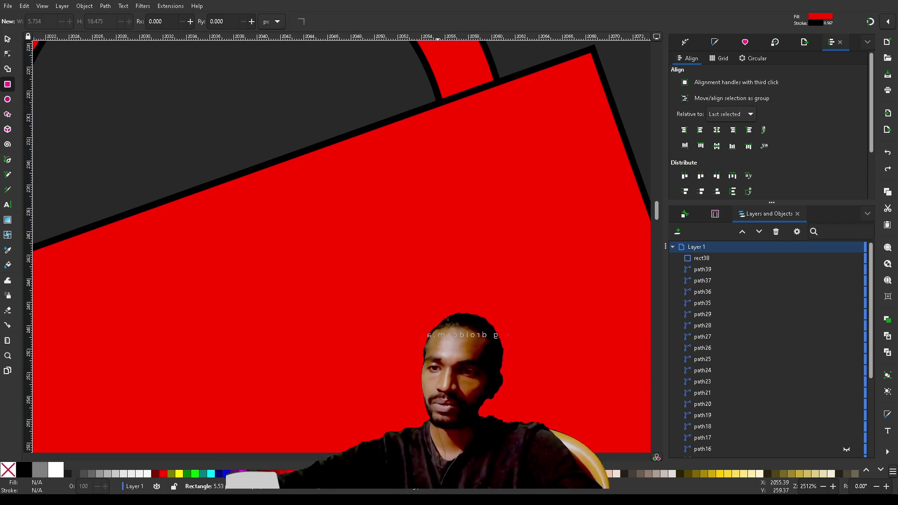
key("ctrl+shift+z")
key("ctrl+shift+z")
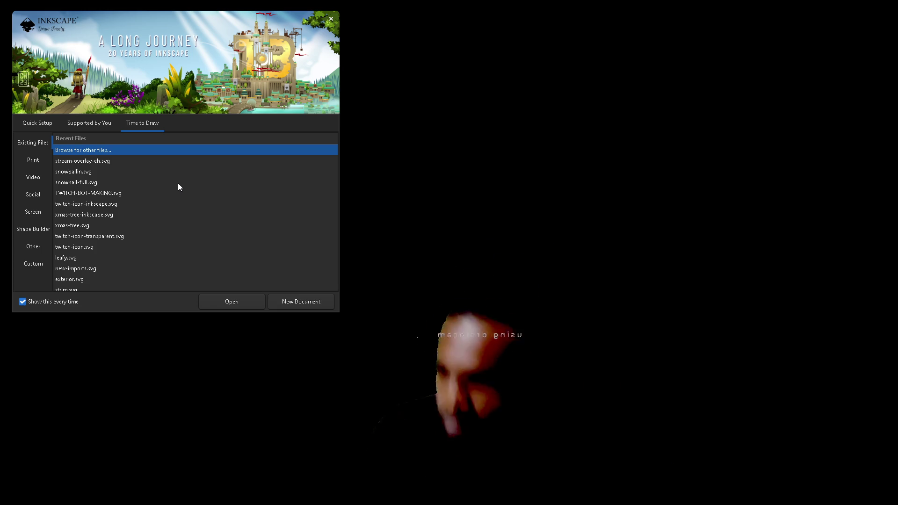
Open stream-overlay-eh.svg from the welcome screen's Recent Files list
left_click(88, 162)
left_click(239, 297)
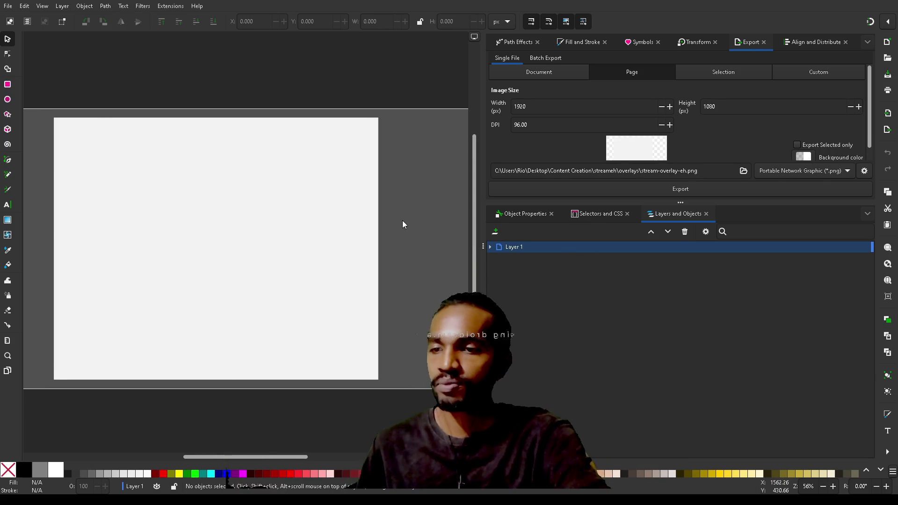
Pan the canvas right and expand Layer 1 in Layers and Objects to show its contents
scroll(403, 221, "right", 5)
scroll(403, 220, "right", 2)
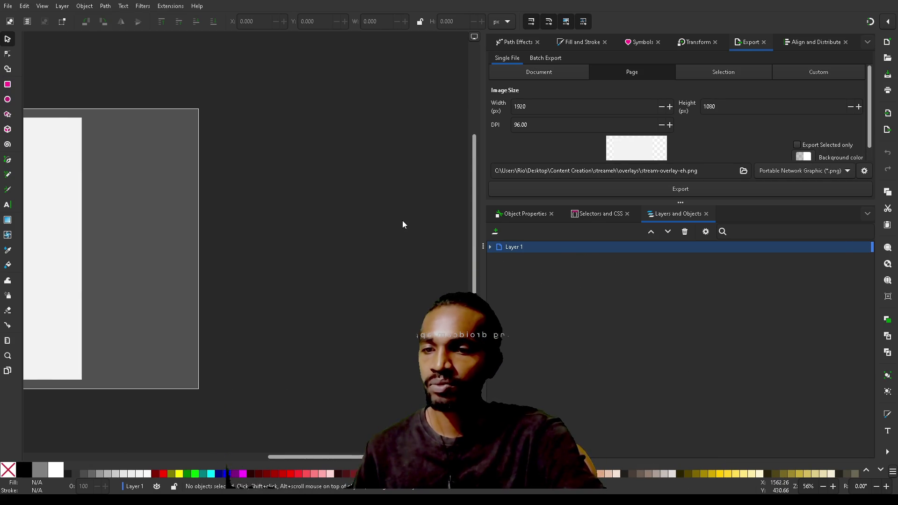
left_click(490, 247)
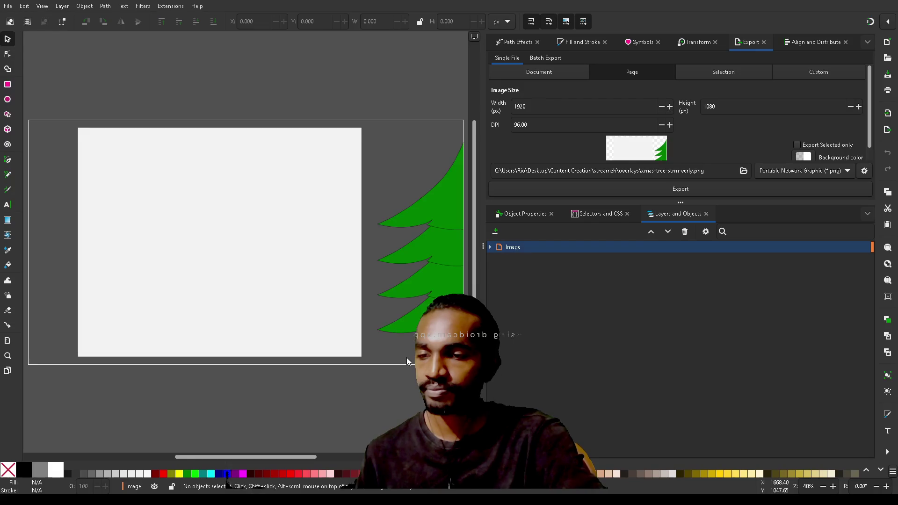
scroll(406, 358, "right", 5)
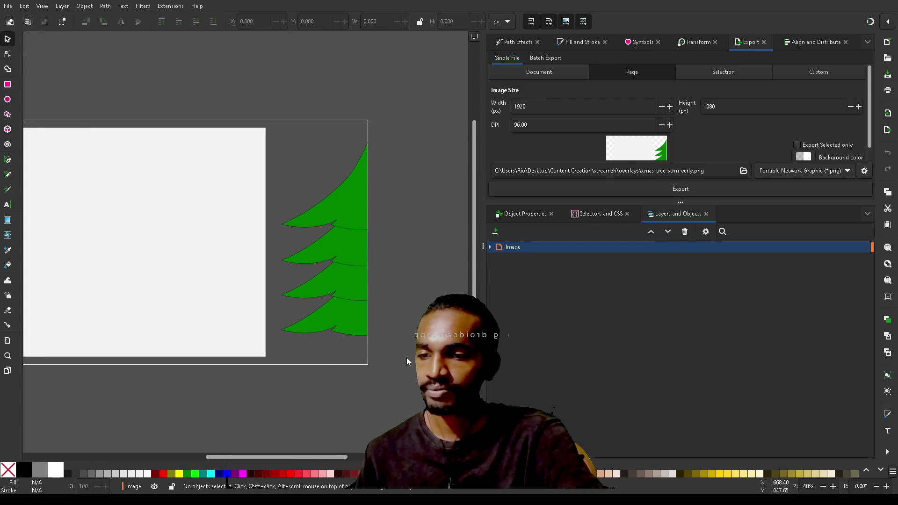
Expand the Image layer and select the tree image object image1
left_click(490, 247)
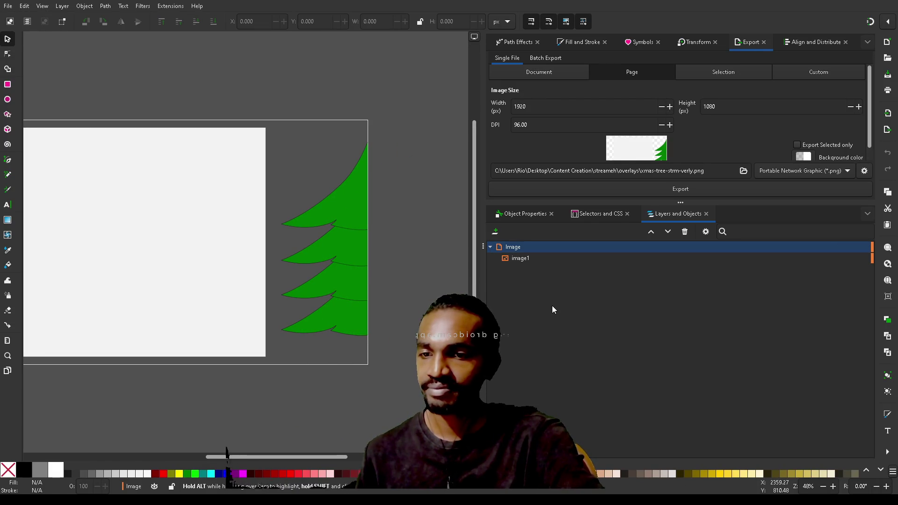
left_click(522, 258)
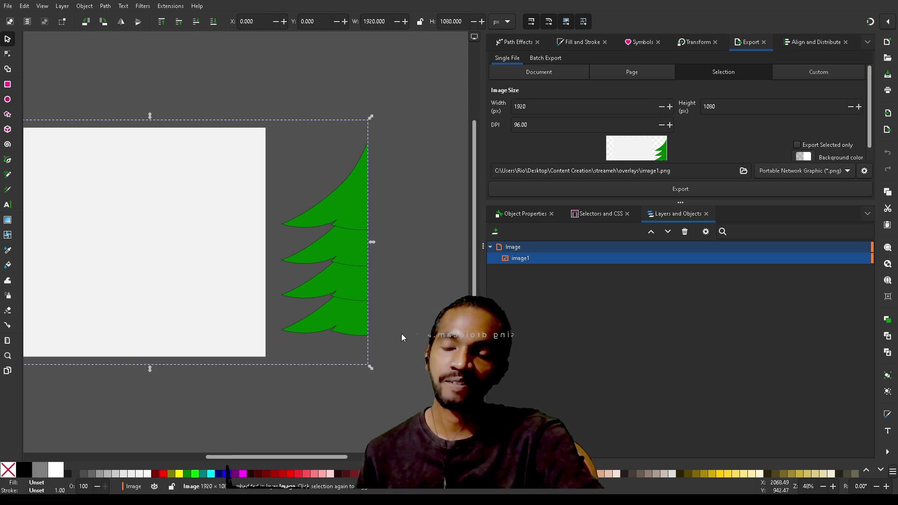
scroll(402, 333, "left", 5)
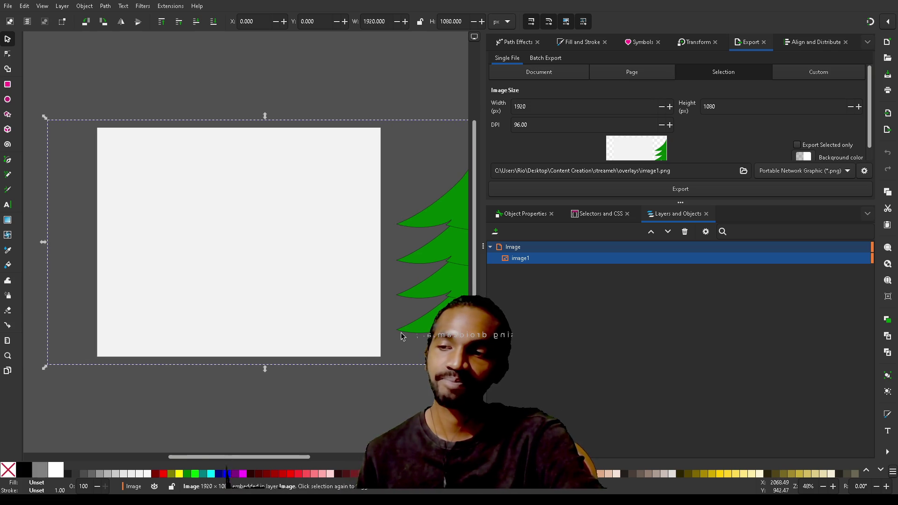
scroll(402, 333, "right", 2)
scroll(401, 336, "right", 1)
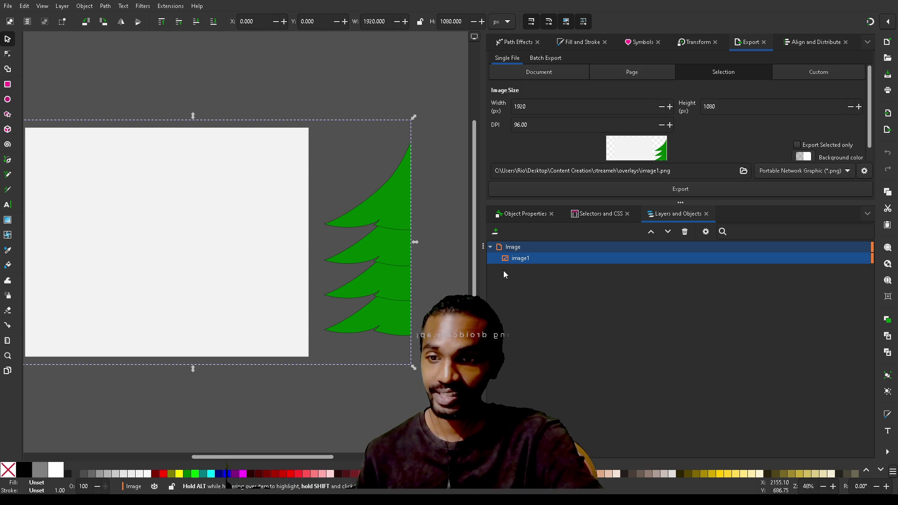
Leave image1's name unchanged and drag the tree image slightly up and to the right
left_click(517, 261)
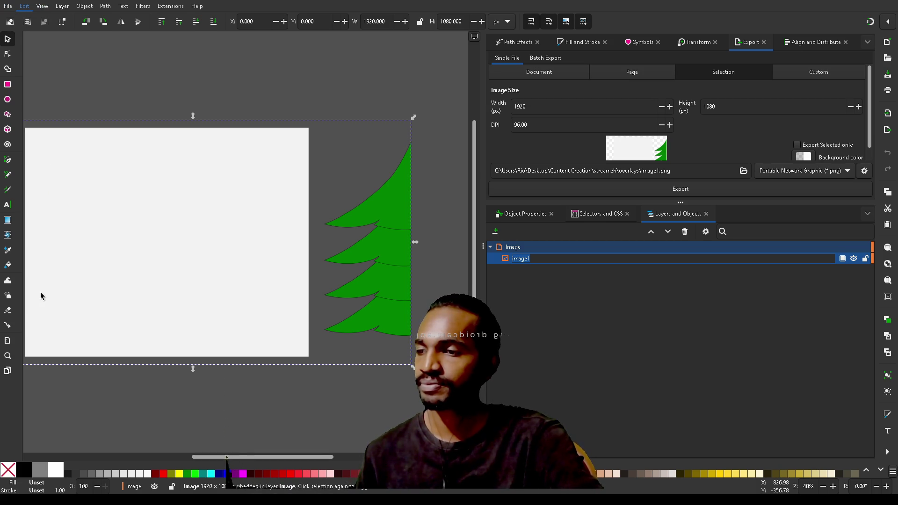
key("Return")
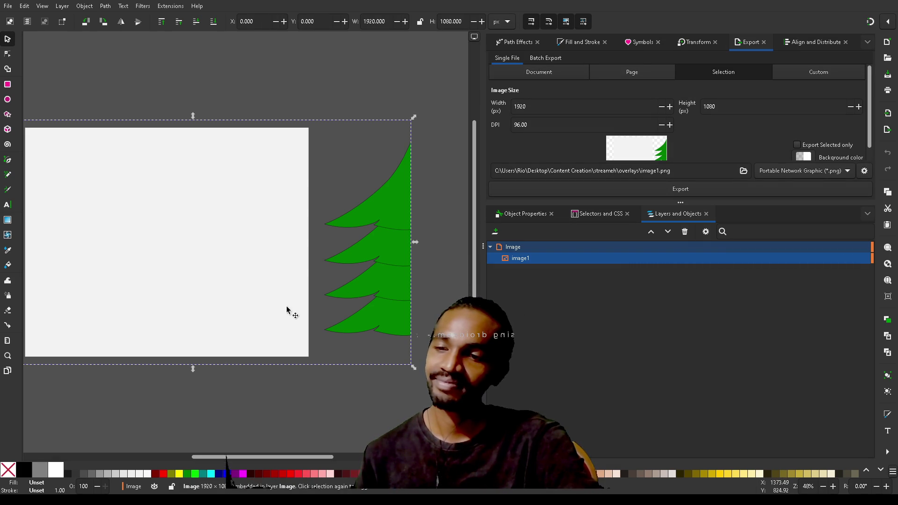
left_click(390, 311)
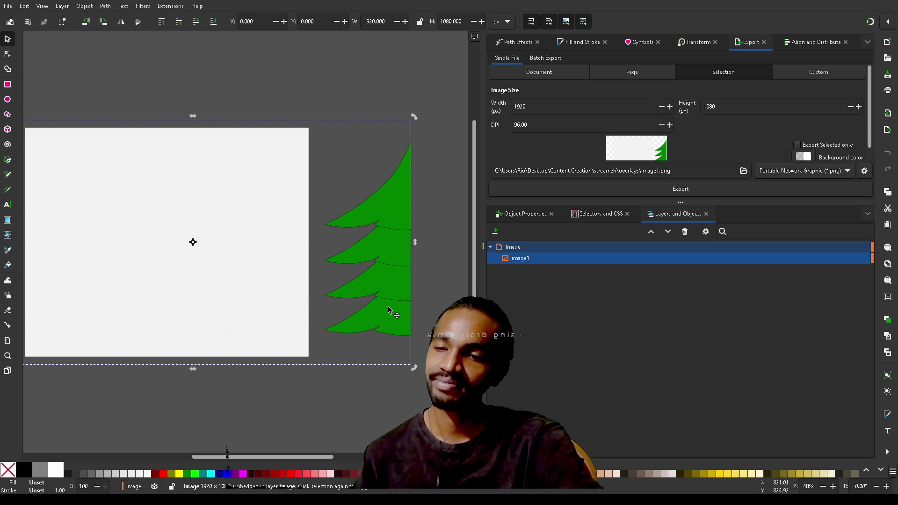